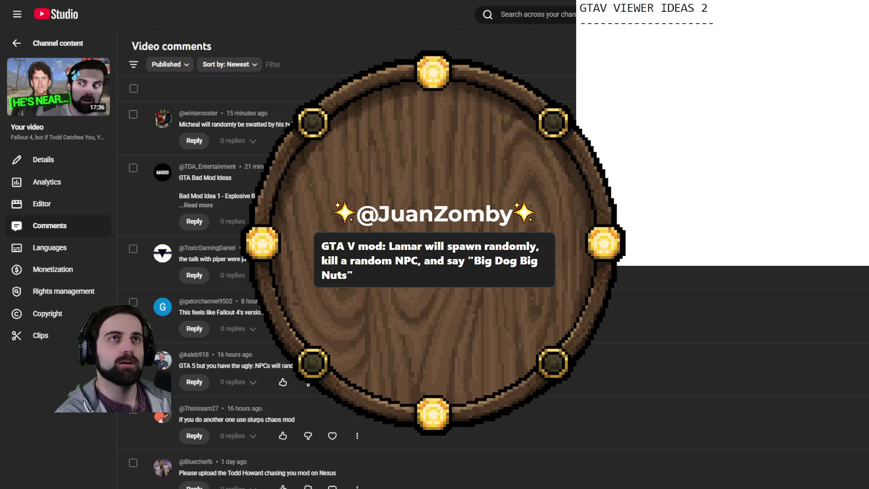
- Add the bold-marked Lamar idea: 'Lamar spawns randomly, kills an NPC, and Nuts"'
type("**G")
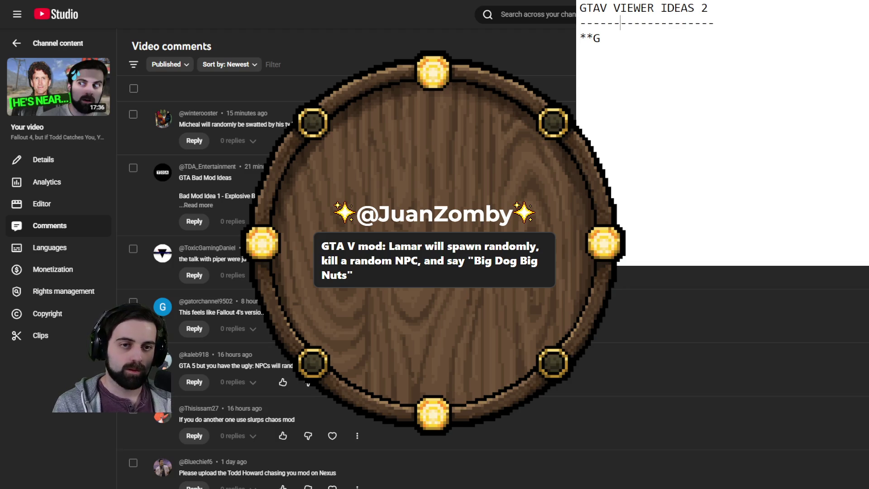
key("BackSpace")
type("Lamar spawns randomly, kills an NPC, and")
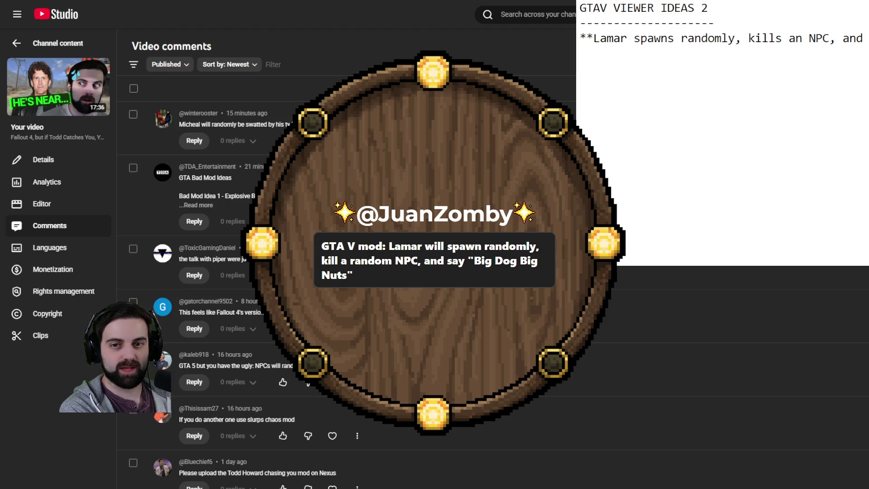
type(" Nuts\"**")
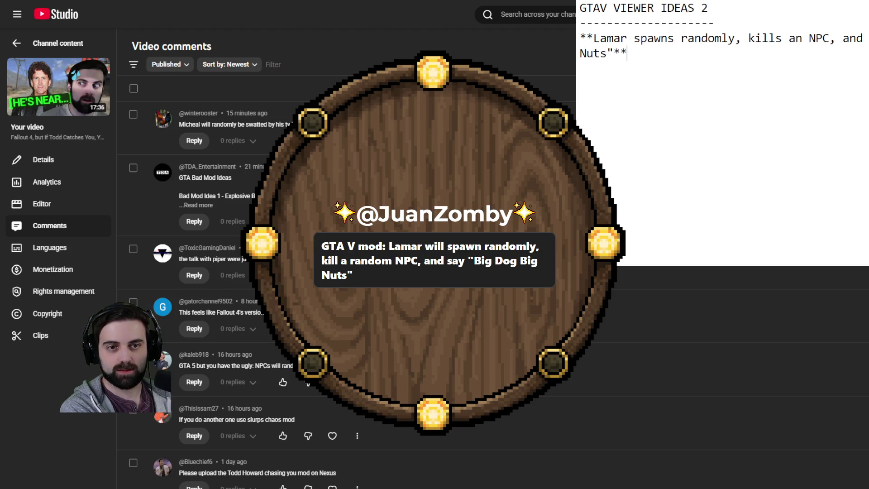
- Start a 'Backip: ****' label line beneath the Lamar idea
key("Return")
type("BackUP")
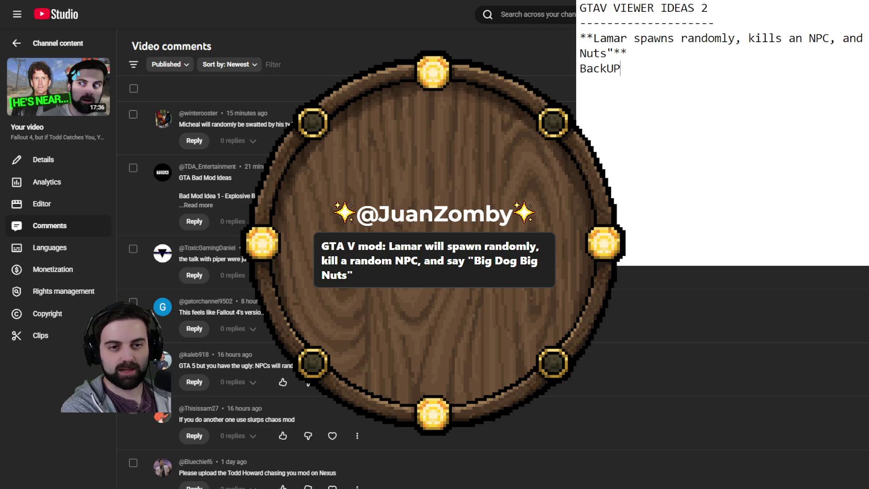
key("BackSpace")
key("BackSpace")
type("ip:")
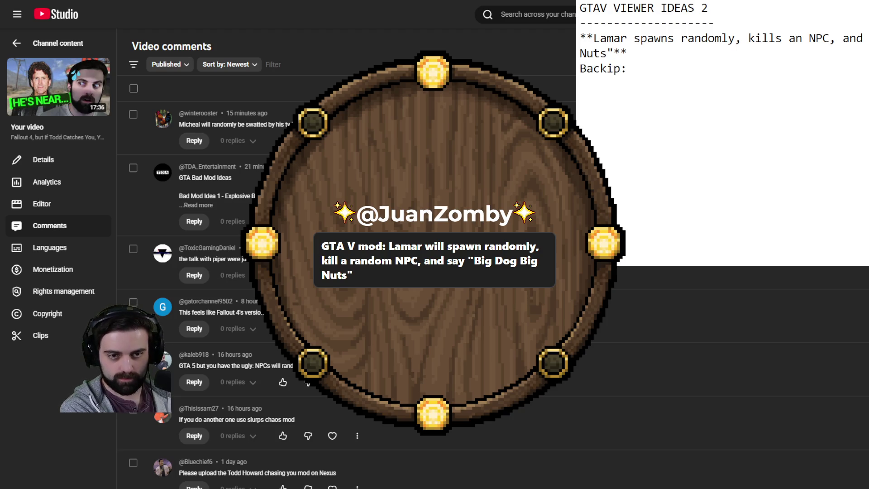
type(" ****")
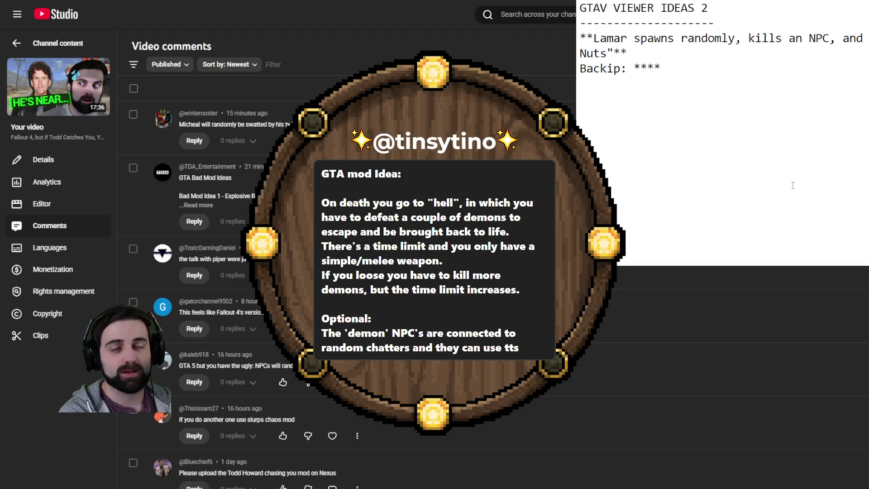
- Write the idea: die, go to 'hell', escape to revive, time limit, melee weapons, harder each time
type("On death you go to 'hell', have t")
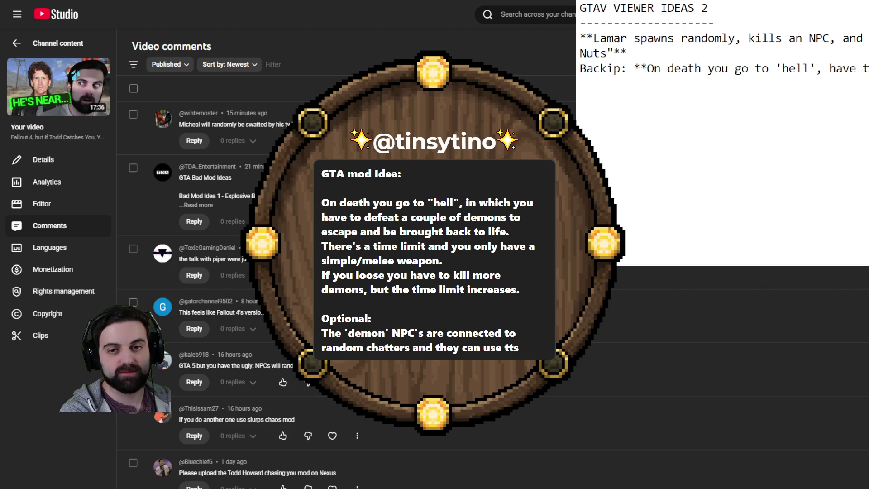
type("o escape and revive. Time limite")
key("BackSpace")
type(", melee wea")
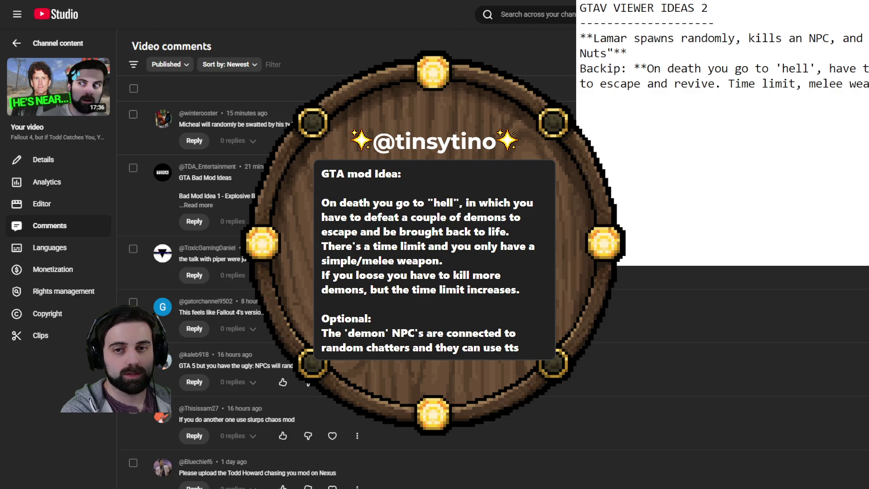
type("**")
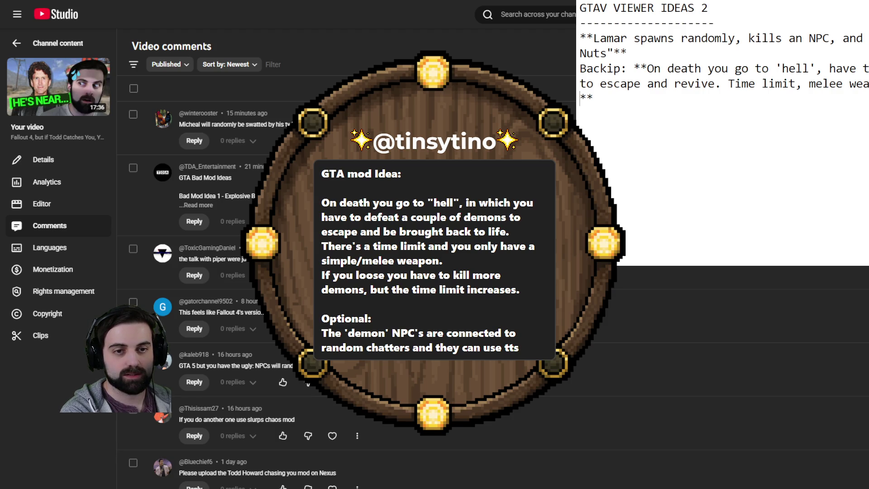
left_click(579, 98)
type("harder")
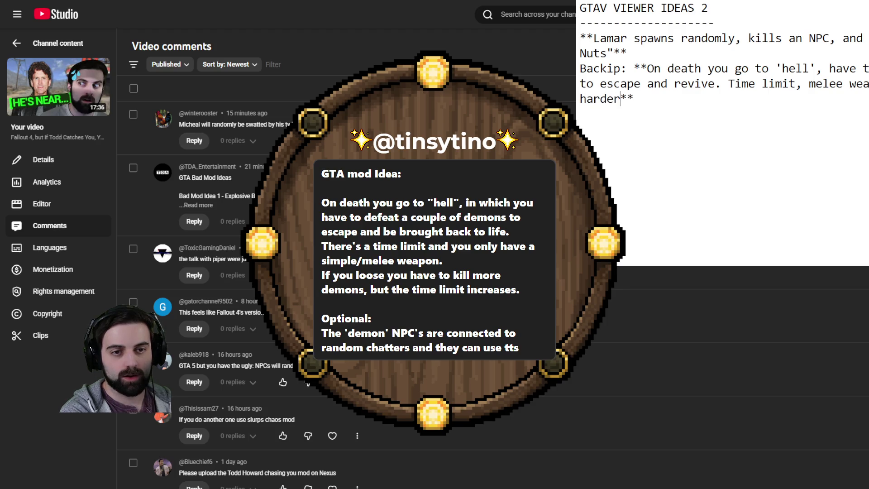
type(" each time")
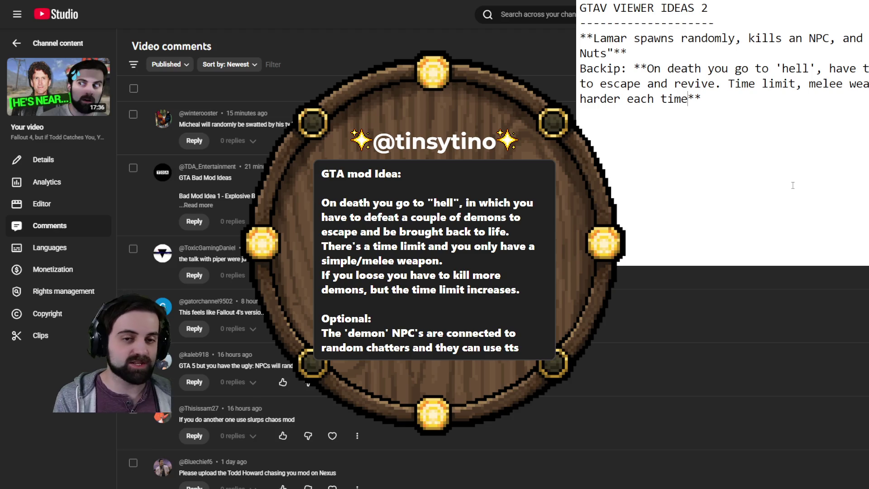
- Correct the label's spelling from 'Backip' to 'Backup'
left_click(613, 68)
key("BackSpace")
type("u")
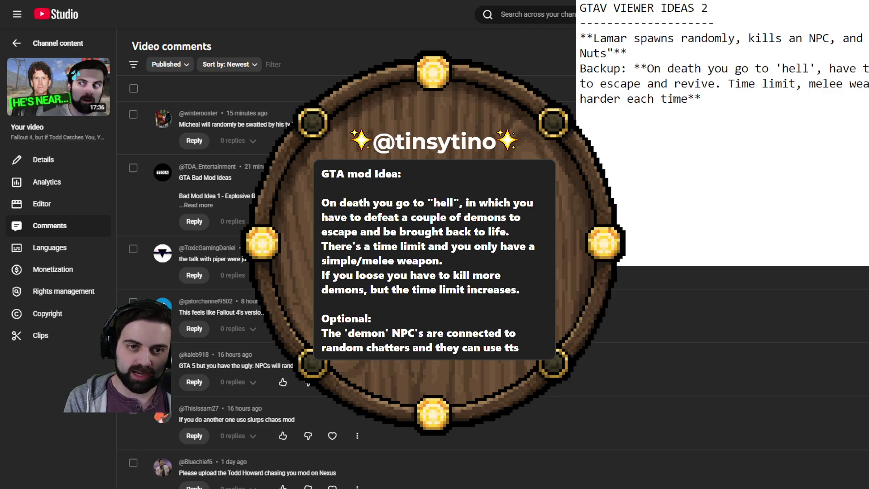
- Complete Lamar's quote as "Big Dog Big Nuts" and repair its line break
left_click_drag(607, 53, 662, 52)
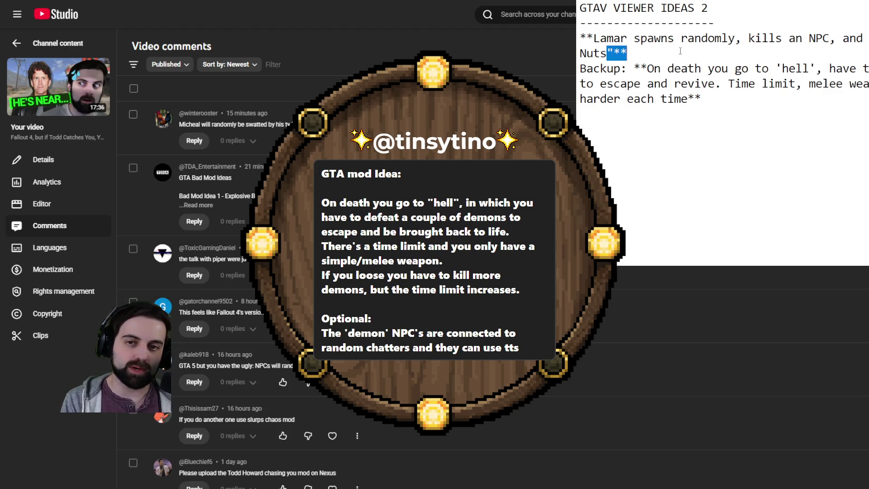
double_click(593, 53)
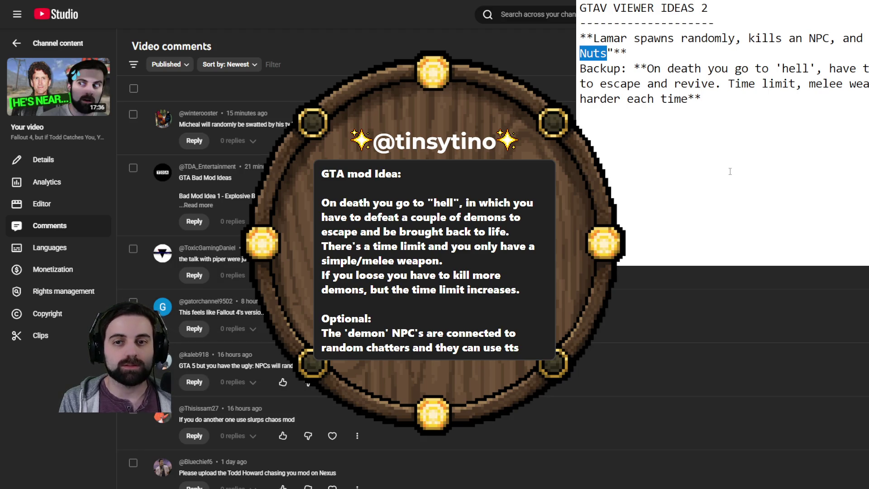
scroll(730, 171, "down", 4)
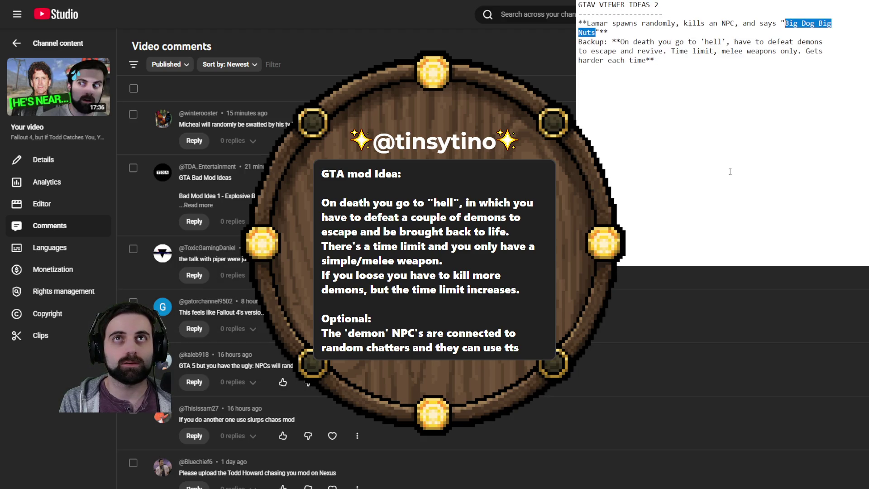
scroll(730, 169, "up", 1)
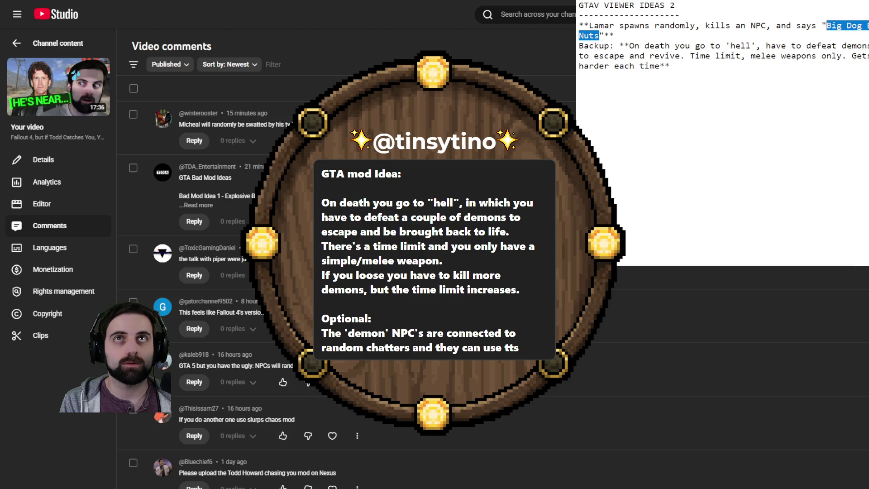
left_click(867, 26)
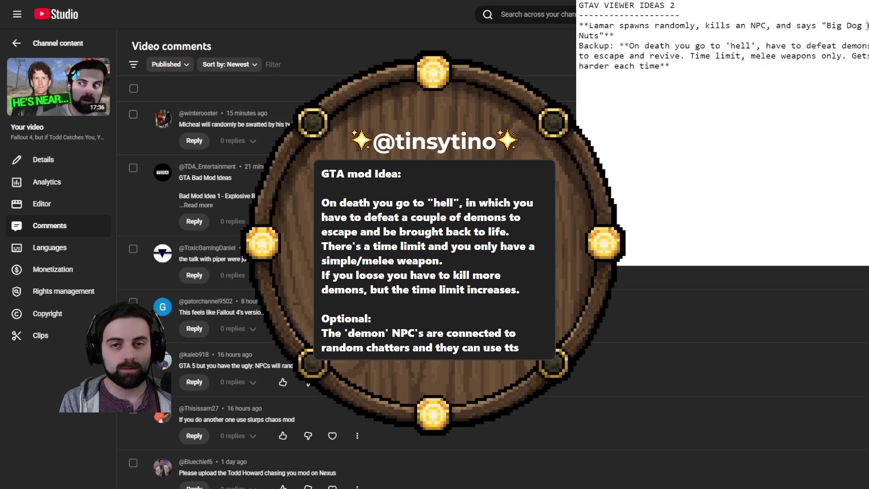
type("Big")
key("Return")
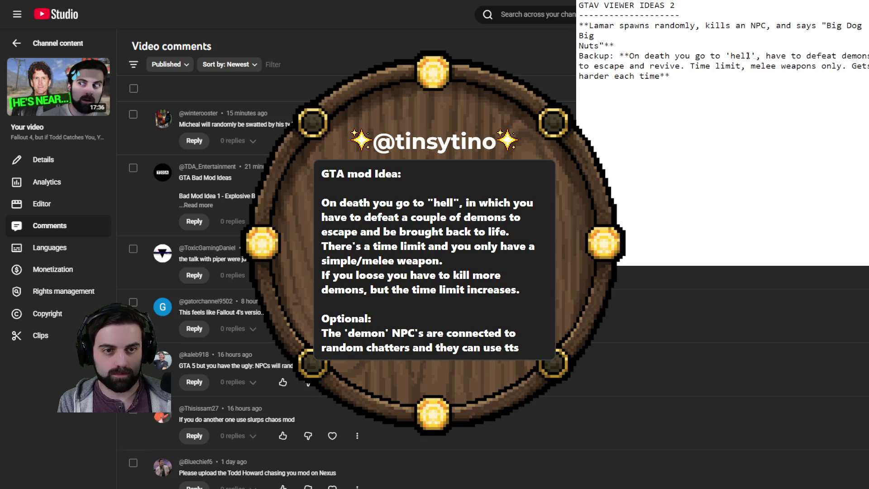
left_click(615, 33)
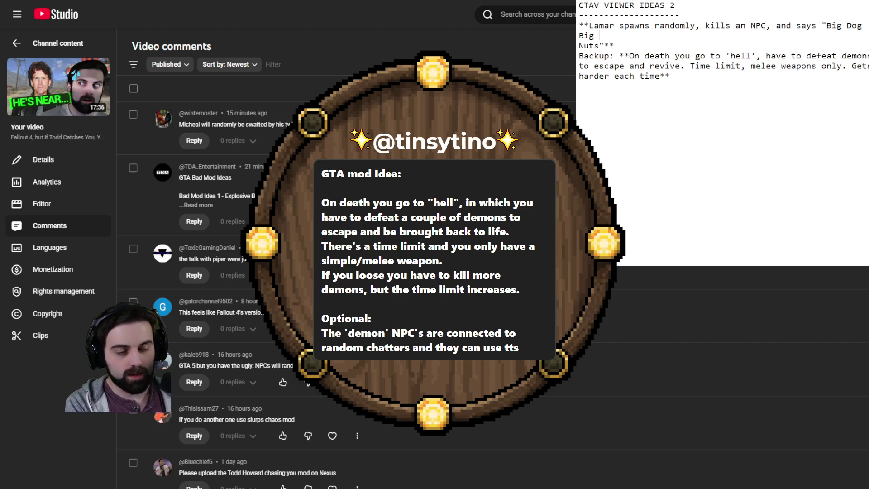
key("Delete")
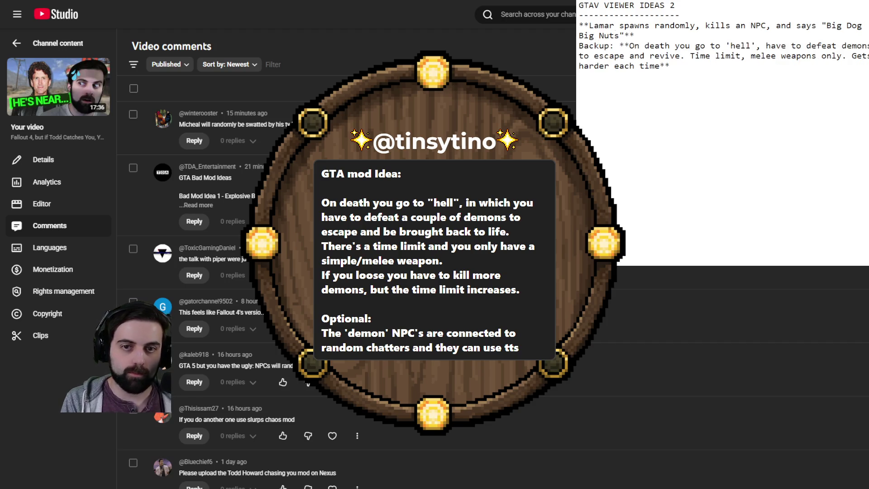
- Tidy the backup idea's line breaks and add '. Gets' after 'melee weapons only'
left_click(843, 45)
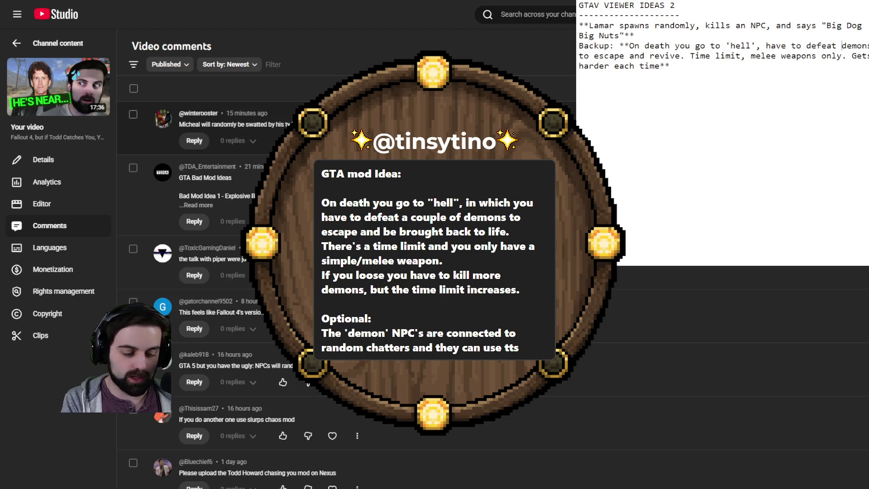
key("Return")
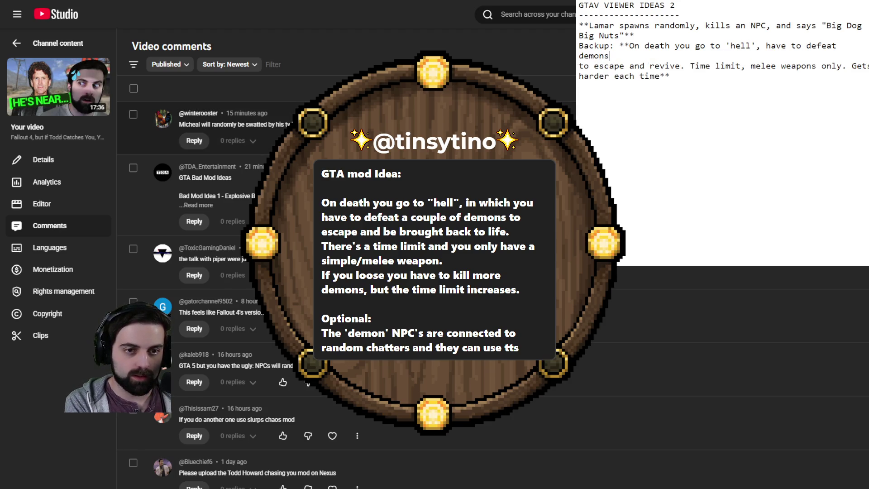
key("Delete")
key("Right")
key("Right")
key("Right")
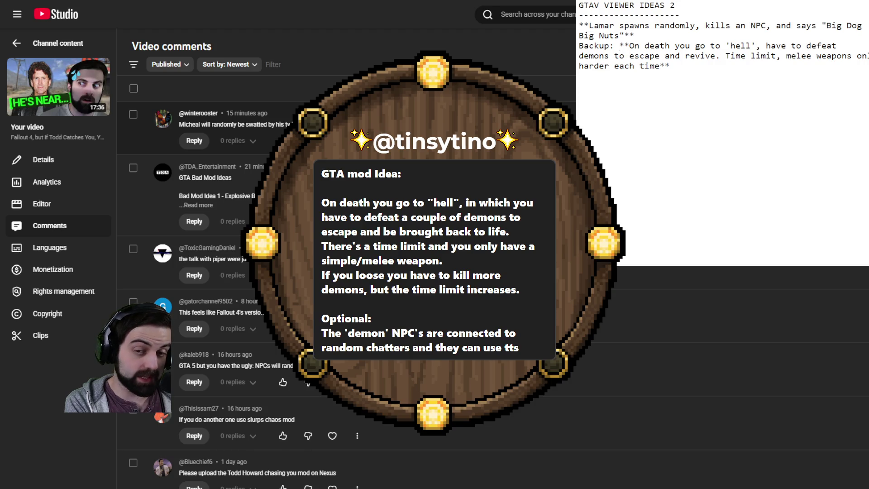
key("Right")
key("Right")
key("Right")
type(". Gets")
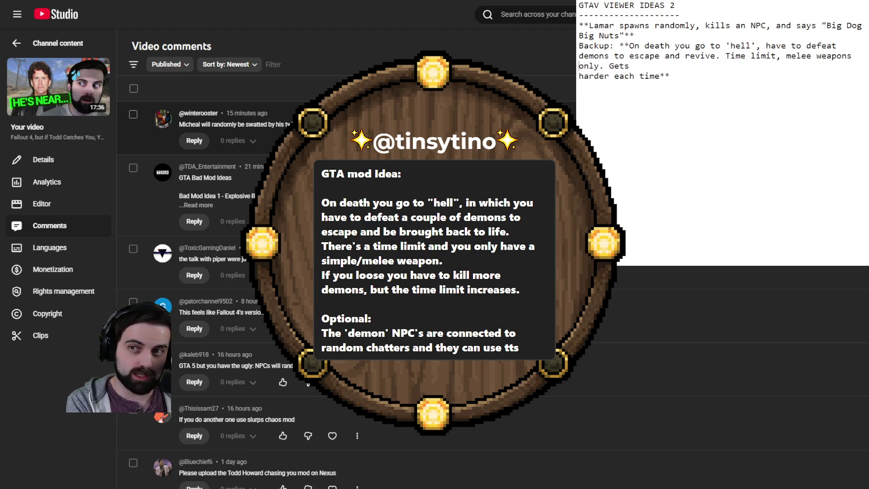
key("Delete")
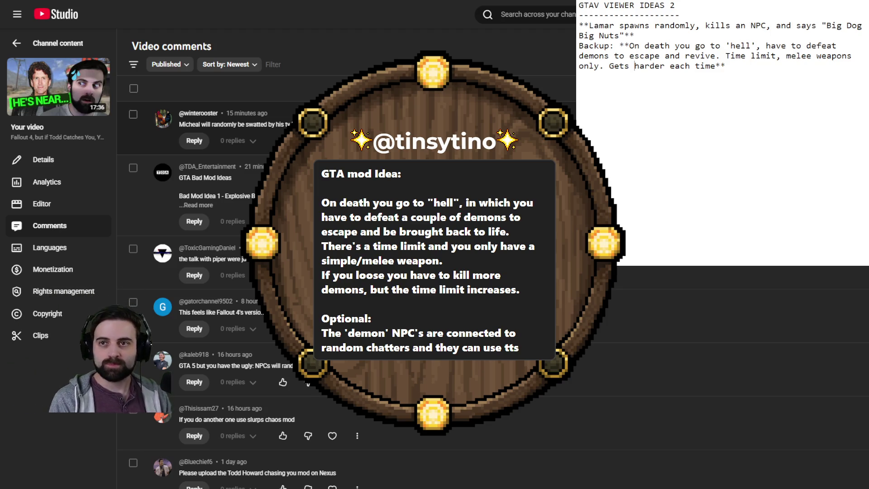
- Put the caret after the backup idea and expand the full 'GTA Bad Mod Ideas' comment
left_click(806, 127)
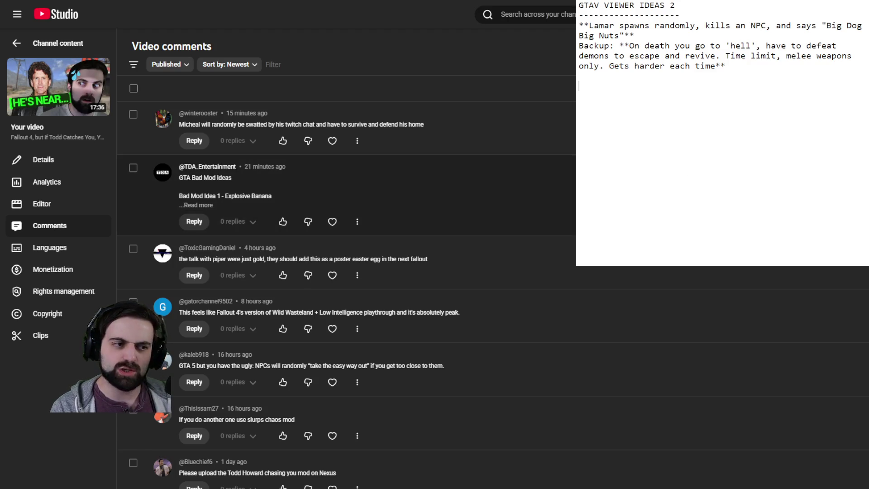
left_click(198, 205)
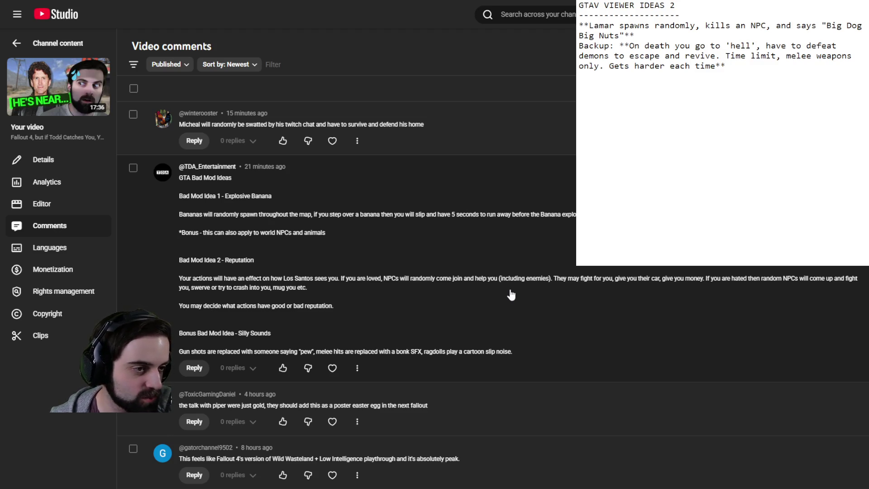
- Add the idea 'Random bananas spawn, step on one 5 second timer before explode. Also driving'
key("Return")
key("Return")
type("Random bananas spawn, step on one 5 second t")
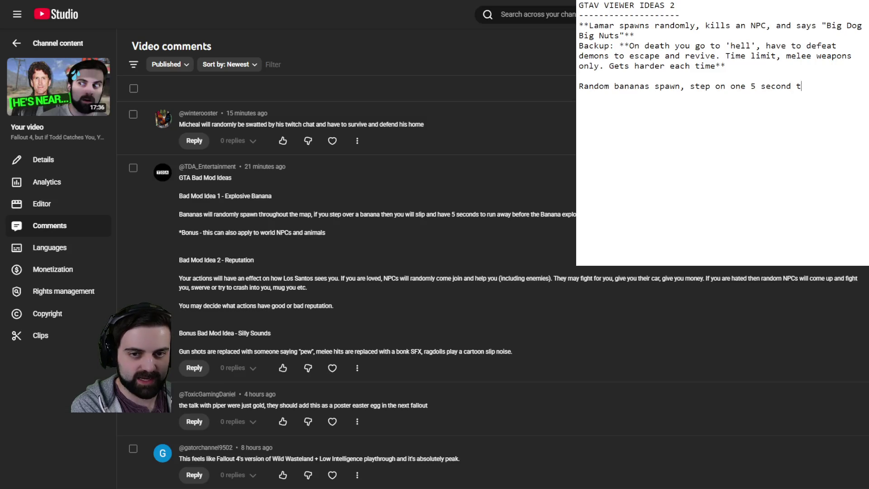
type("imer before explode")
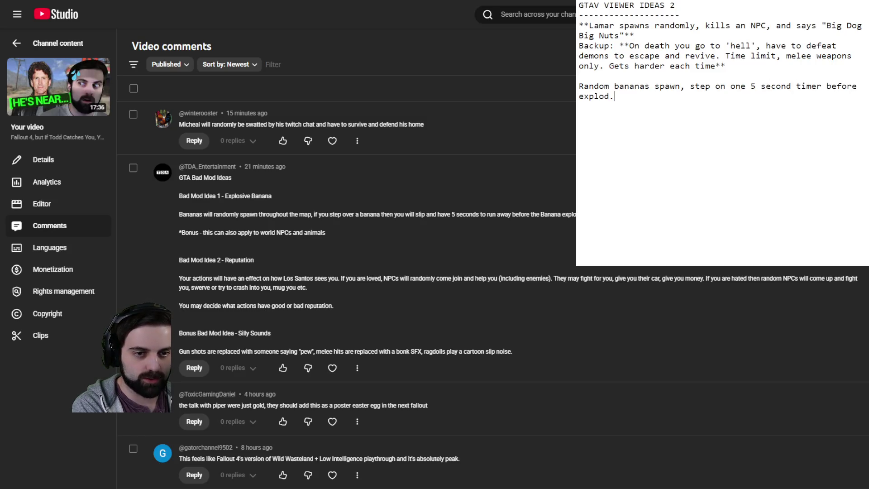
type("Also driving.")
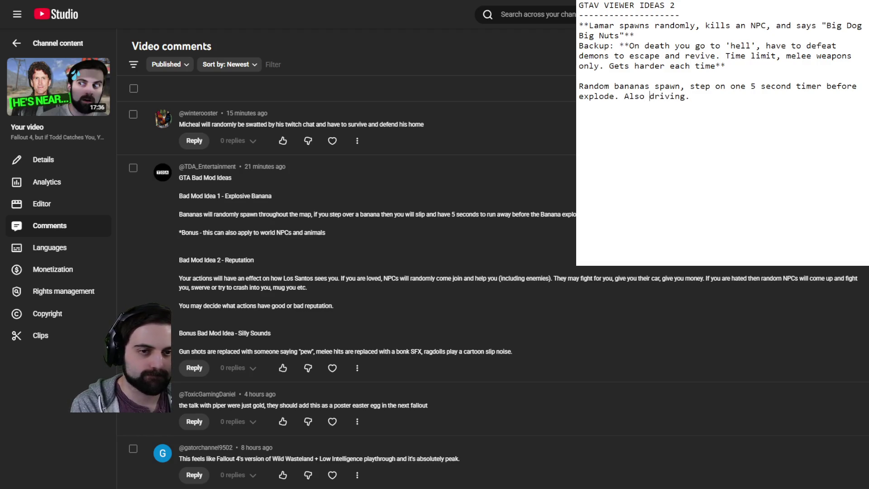
type("-")
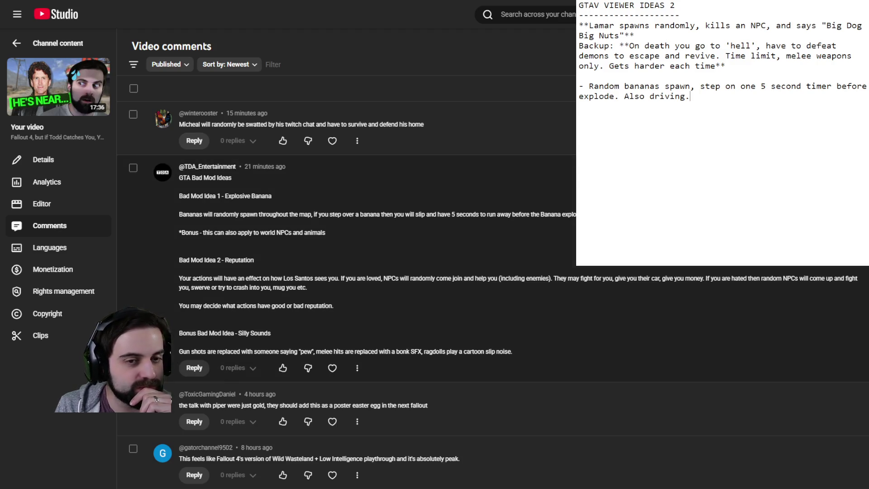
key("Return")
key("Return")
key("BackSpace")
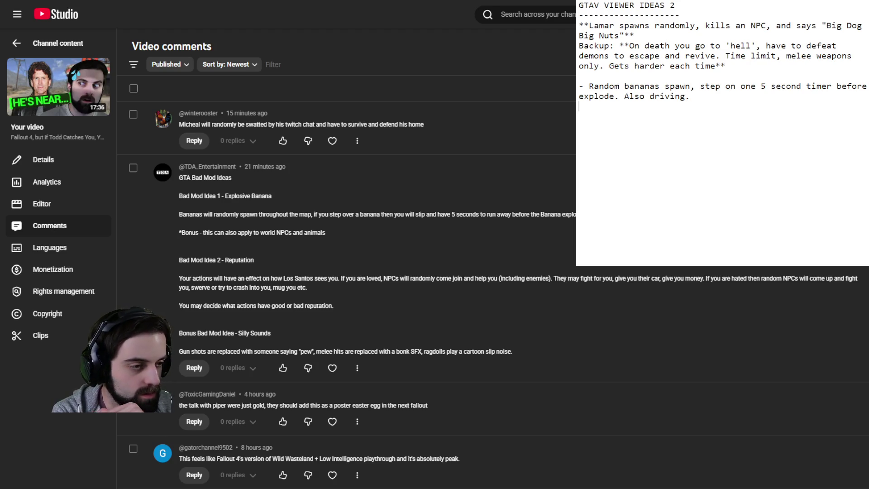
scroll(344, 272, "down", 5)
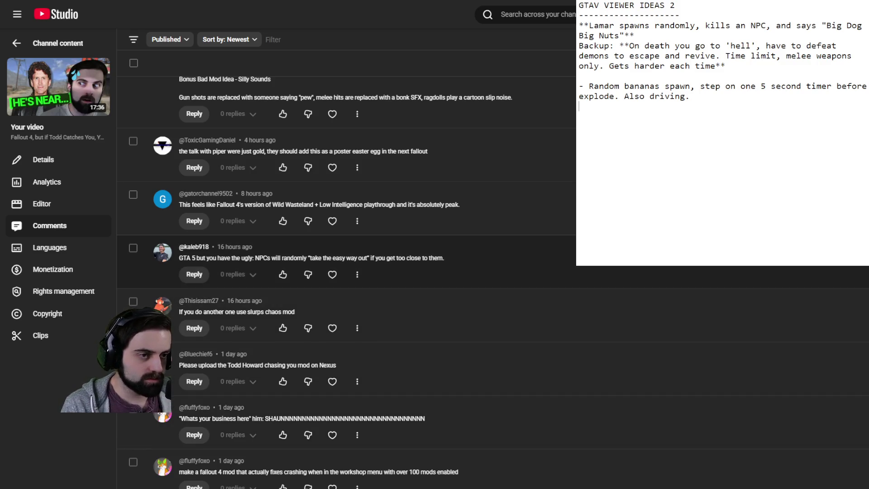
key("ctrl+plus")
key("ctrl+plus")
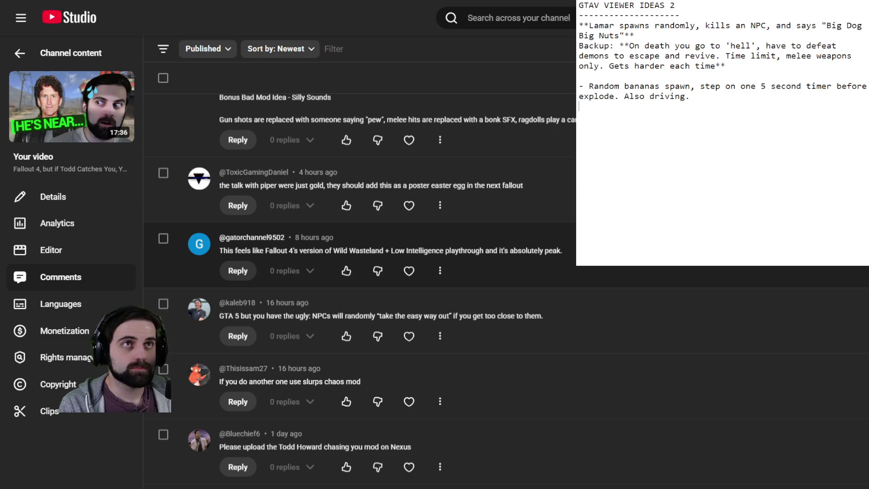
key("ctrl+minus")
key("ctrl+plus")
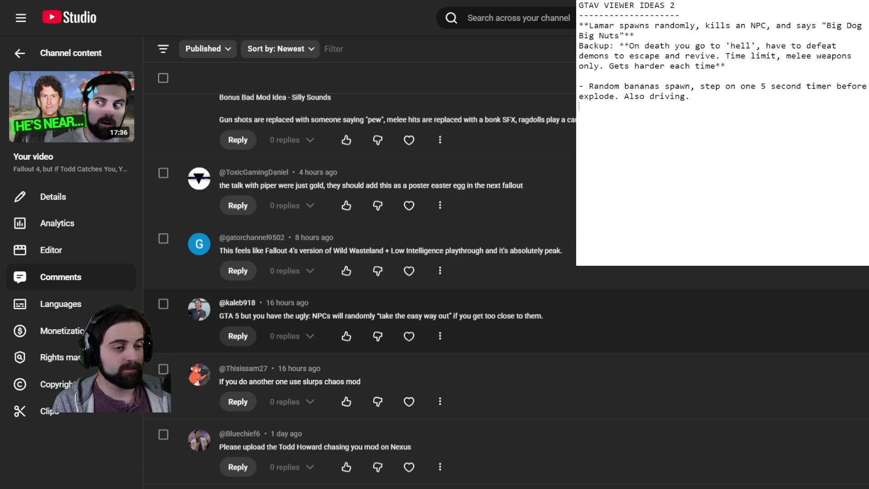
scroll(498, 289, "down", 2)
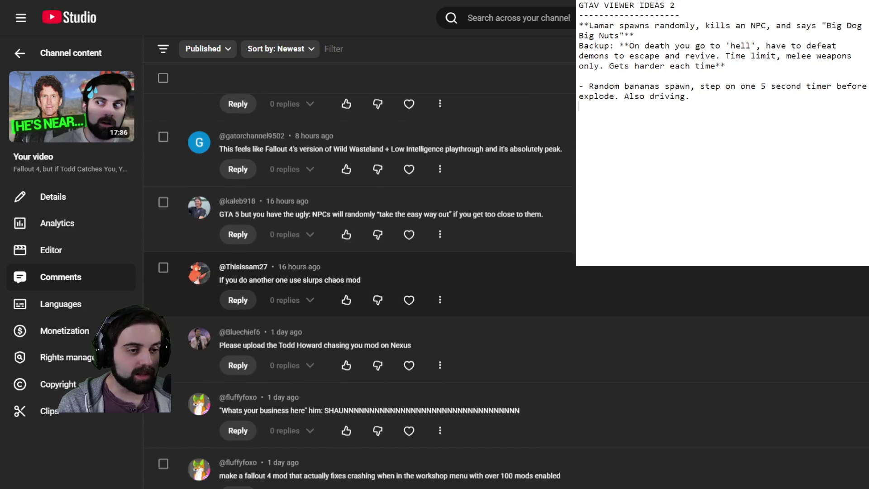
scroll(498, 290, "down", 2)
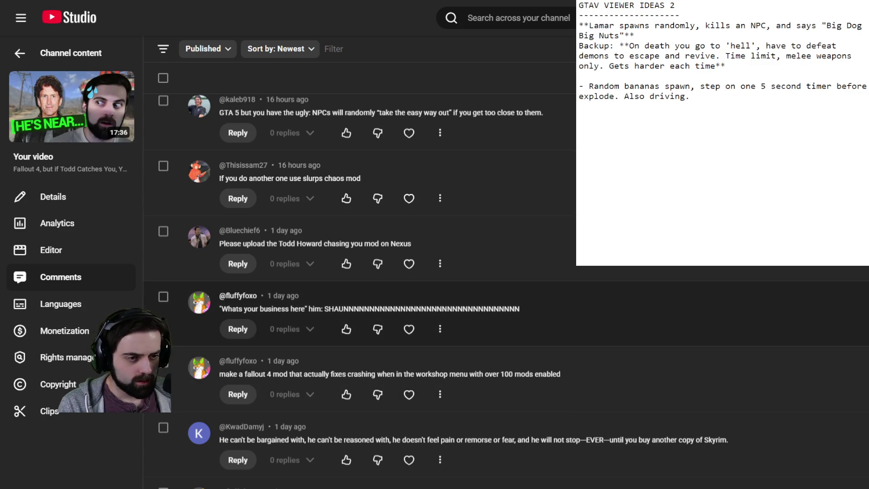
scroll(453, 272, "down", 5)
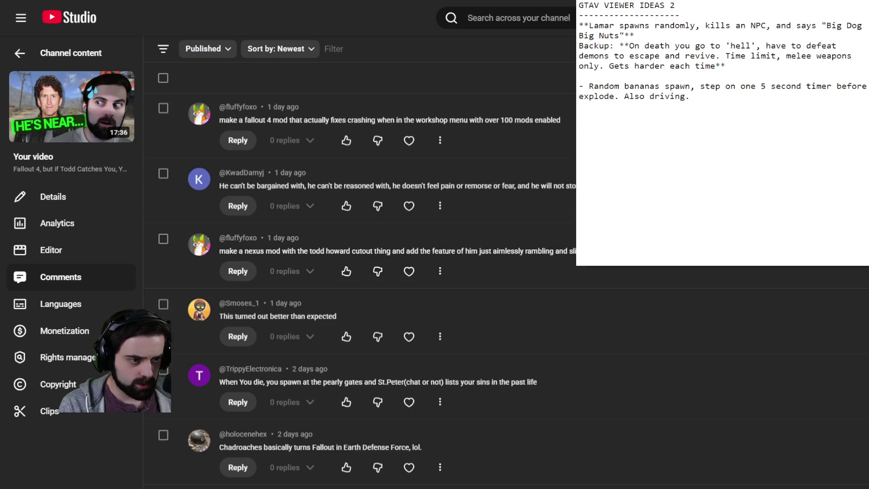
scroll(452, 190, "down", 4)
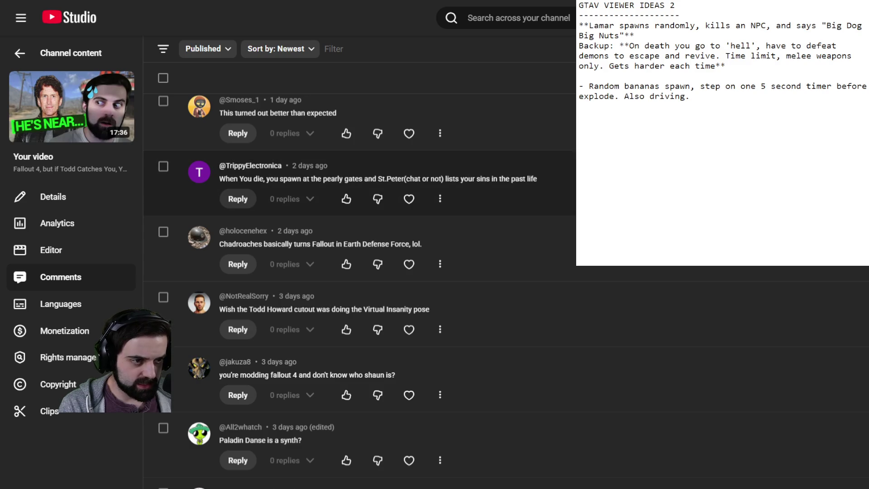
scroll(453, 190, "down", 4)
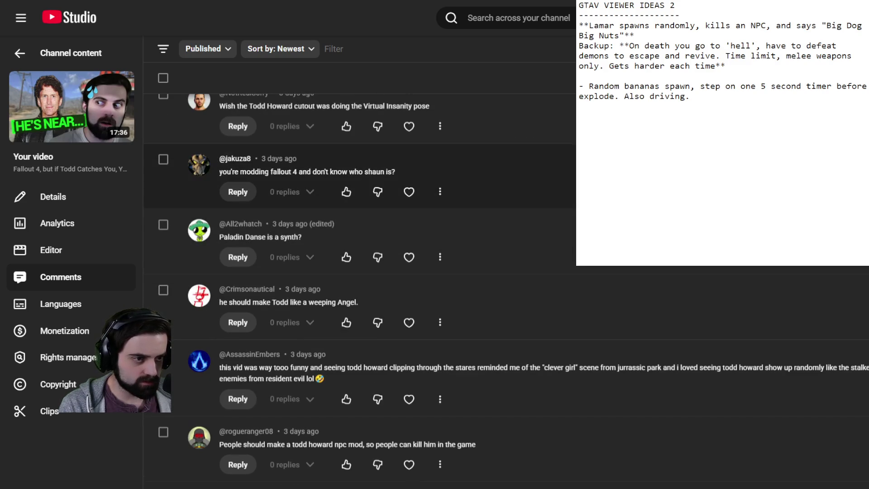
scroll(453, 190, "down", 2)
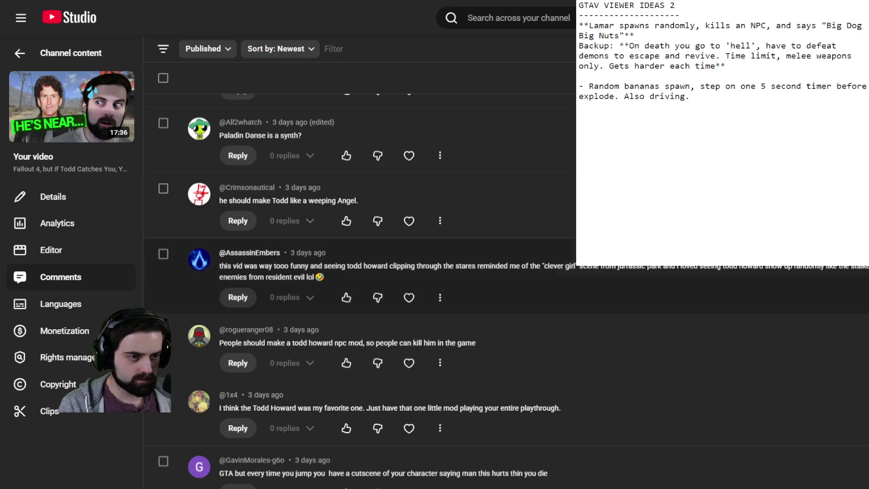
scroll(452, 190, "down", 2)
scroll(452, 244, "down", 3)
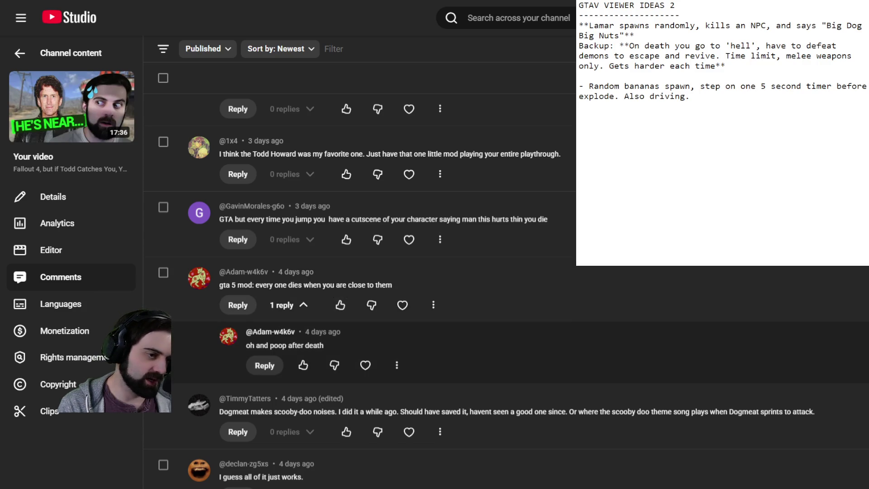
scroll(362, 290, "down", 8)
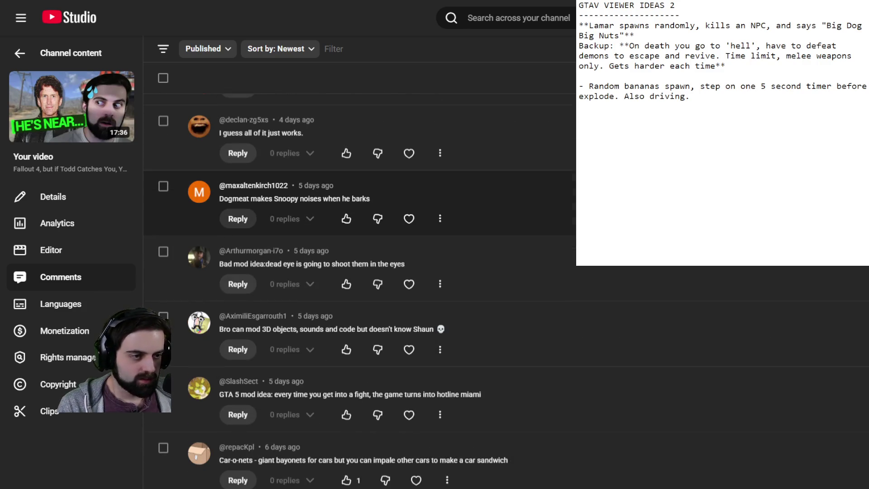
scroll(362, 271, "down", 4)
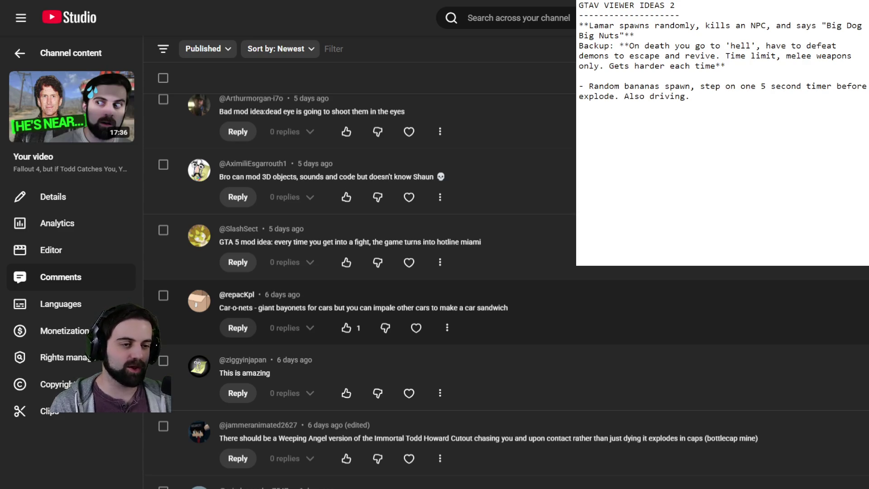
- Scroll the comments and heart the one calling the video the most unique content
scroll(452, 317, "down", 5)
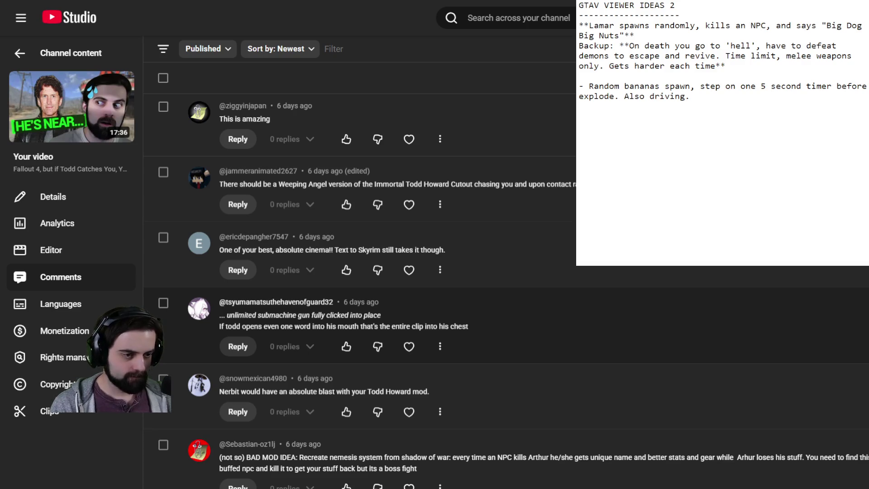
scroll(453, 290, "down", 4)
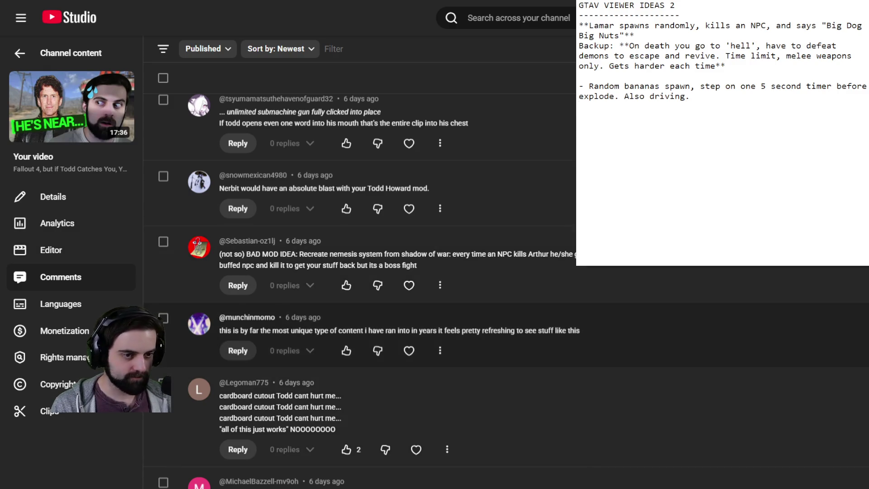
scroll(409, 199, "down", 3)
left_click(408, 198)
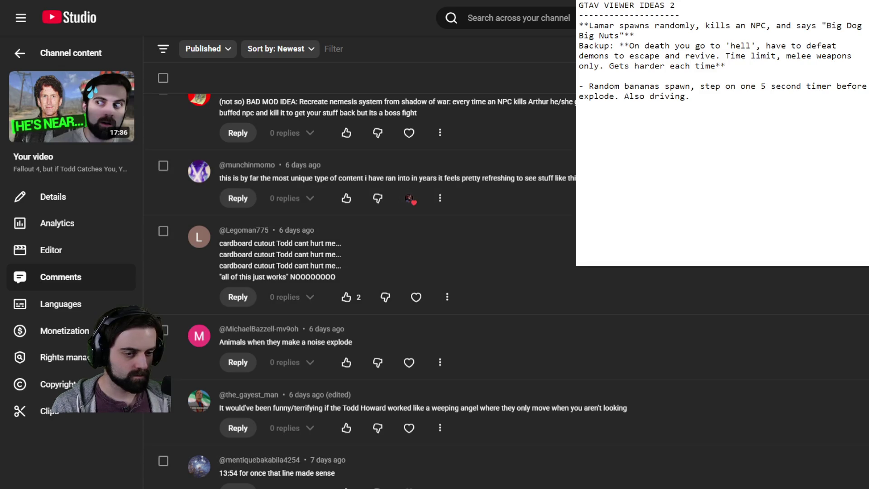
scroll(407, 272, "down", 4)
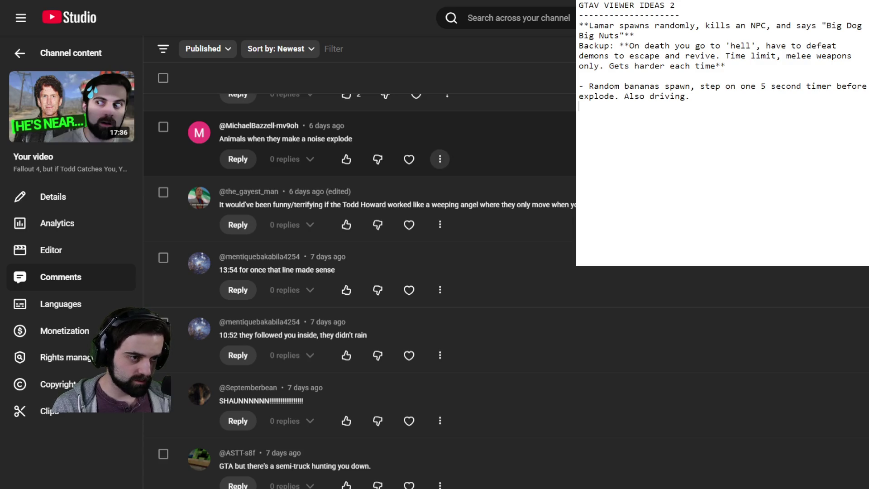
scroll(506, 291, "down", 1)
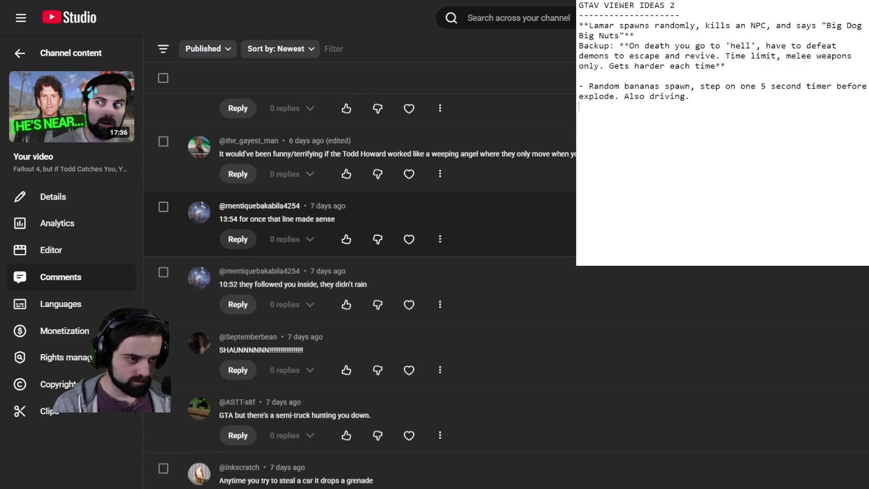
scroll(360, 226, "down", 4)
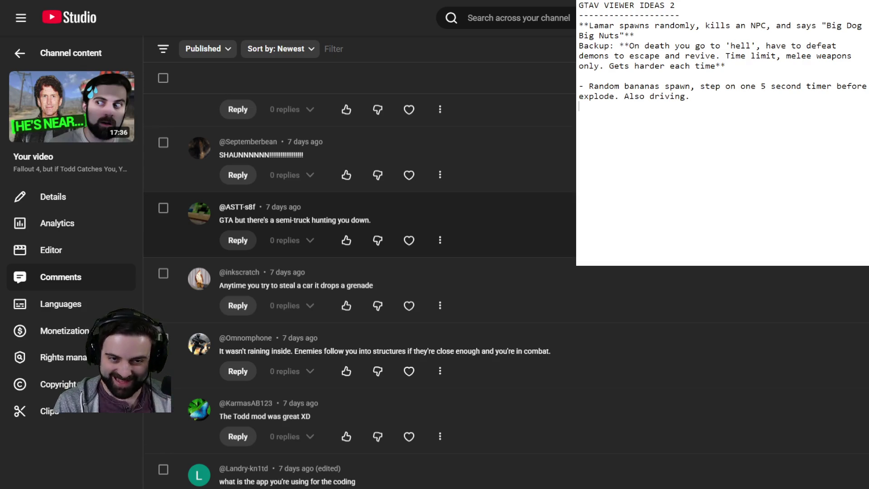
- Add '- Semi truck is hunting you' as the fourth idea in the list
type("-")
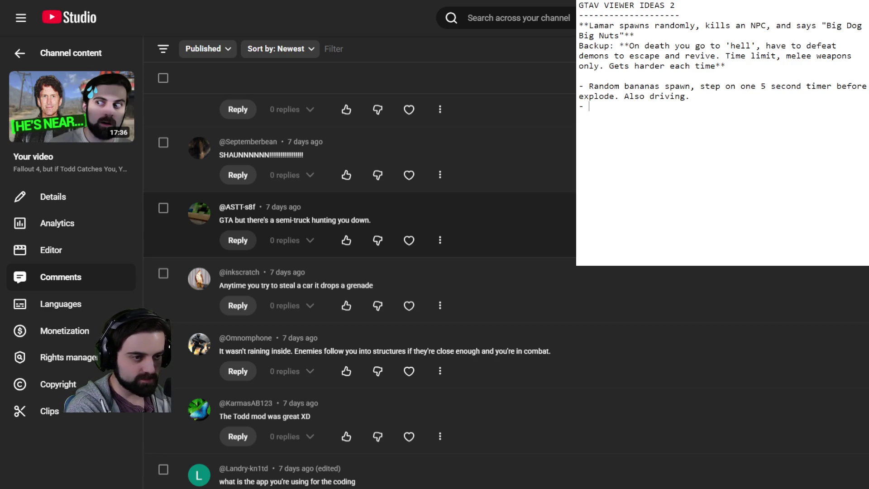
type("S")
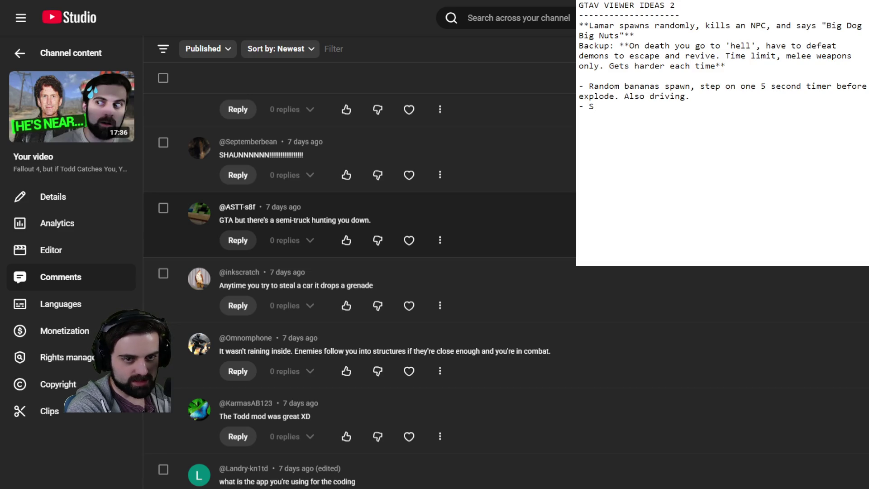
type("emi truck is hu")
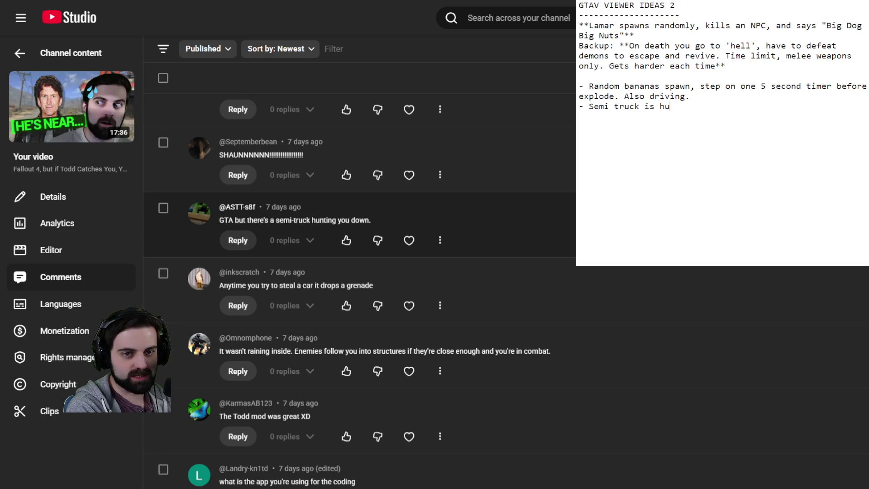
type("nting you")
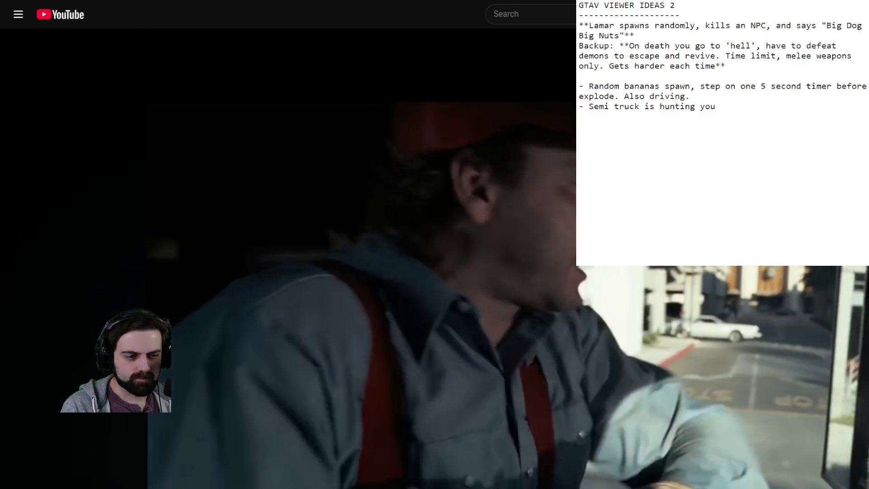
- Skim the motorcycle chase clip by scrubbing to three later points on the seek bar
left_click_drag(149, 488, 121, 488)
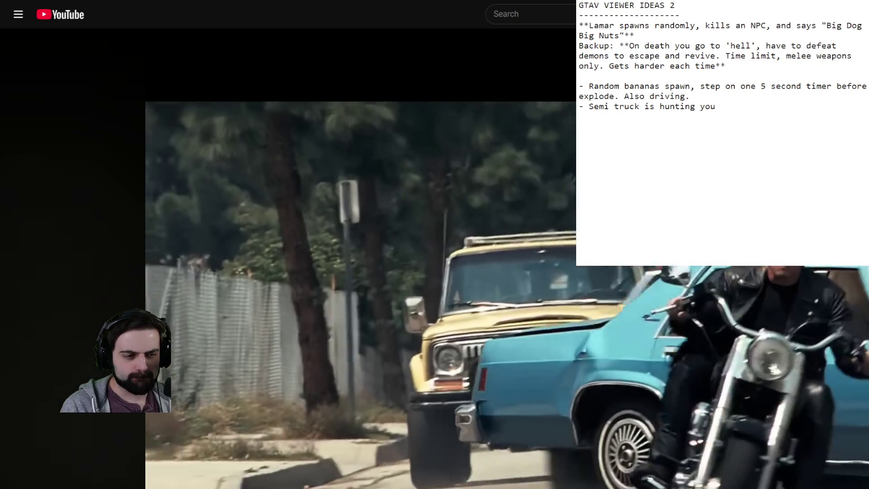
left_click_drag(179, 488, 218, 487)
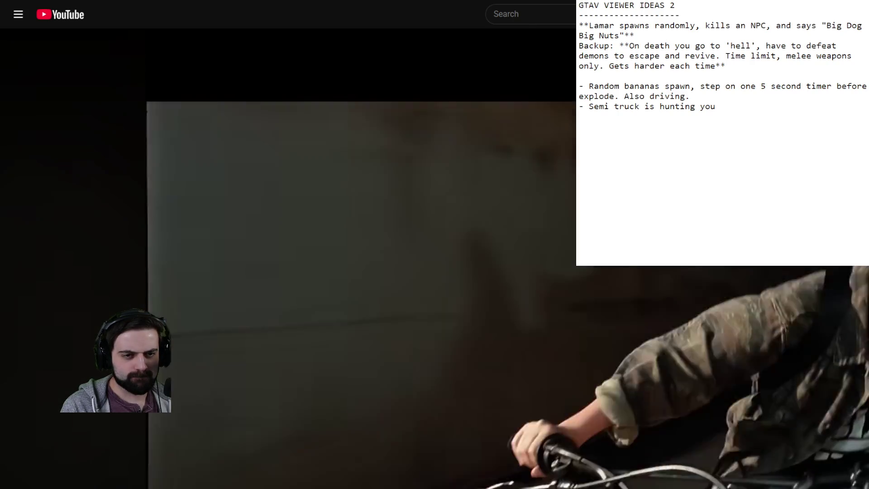
left_click_drag(291, 488, 313, 488)
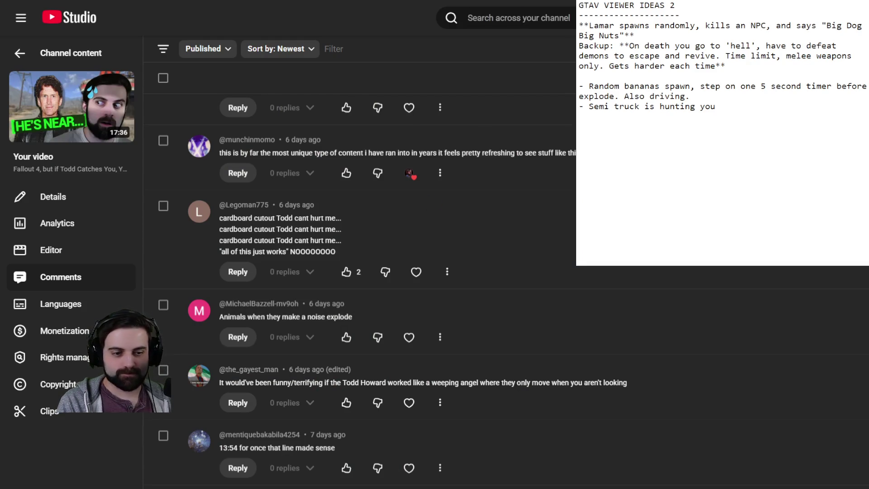
- Open a new line after the semi truck idea and scroll to the ejector seat and alien comments
left_click(736, 126)
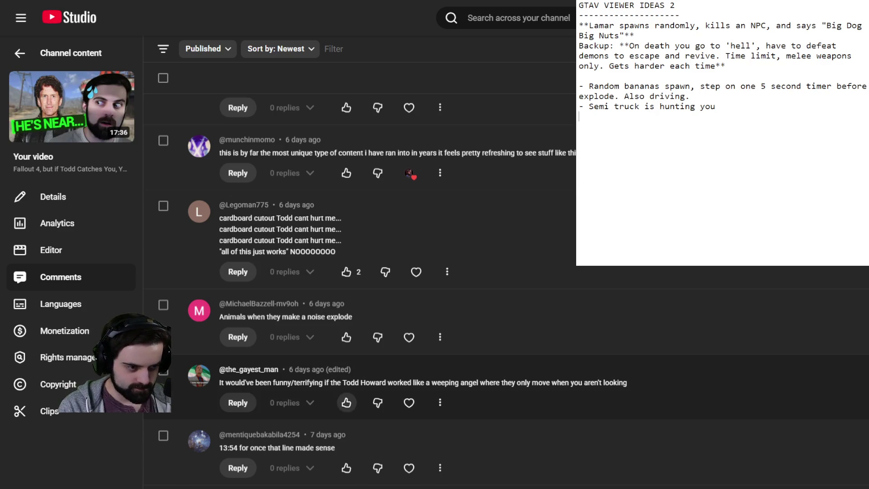
scroll(498, 362, "down", 3)
key("Return")
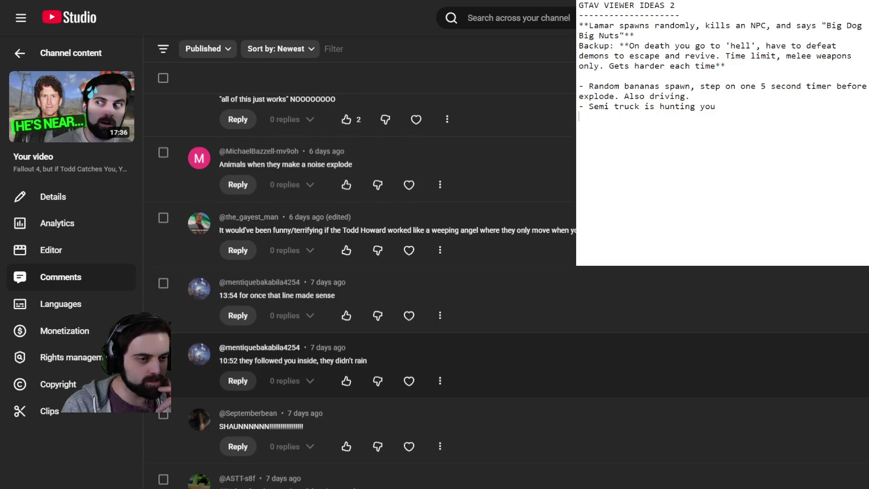
scroll(498, 362, "down", 6)
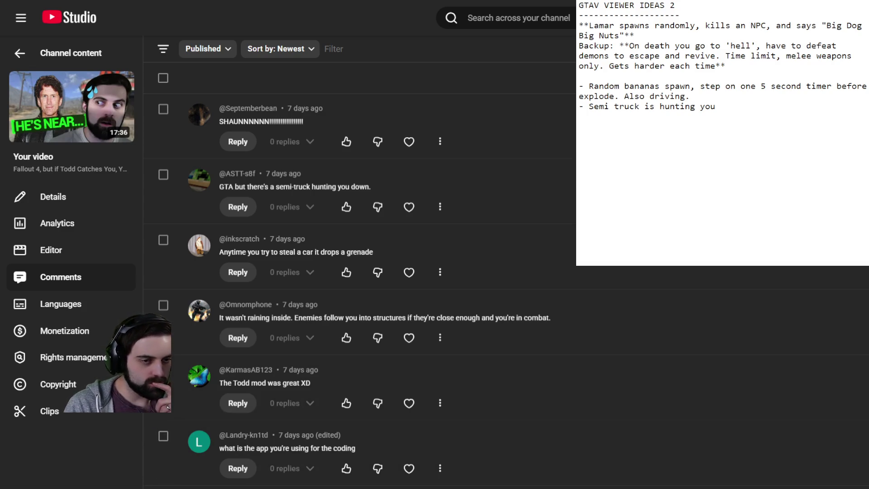
left_click(643, 214)
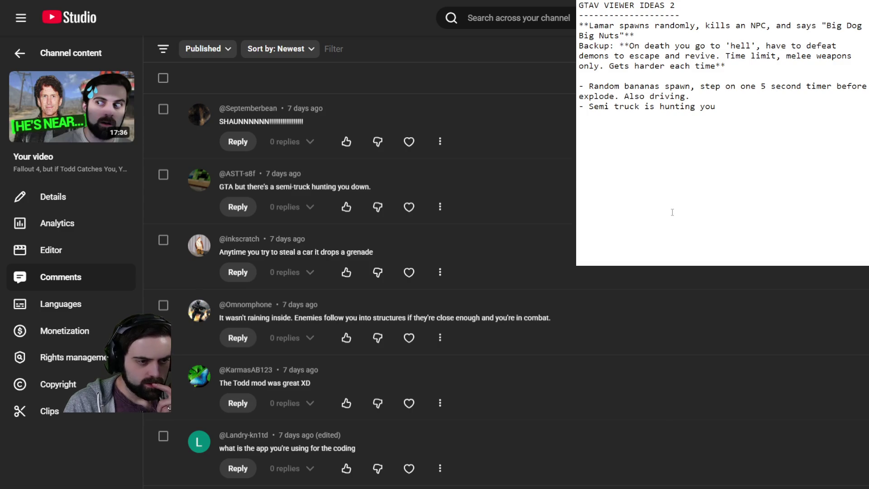
scroll(408, 249, "down", 4)
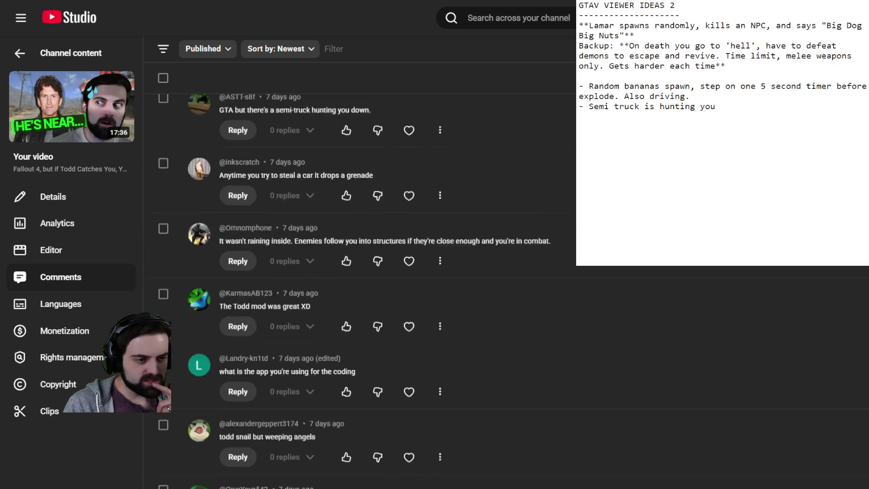
scroll(407, 249, "down", 3)
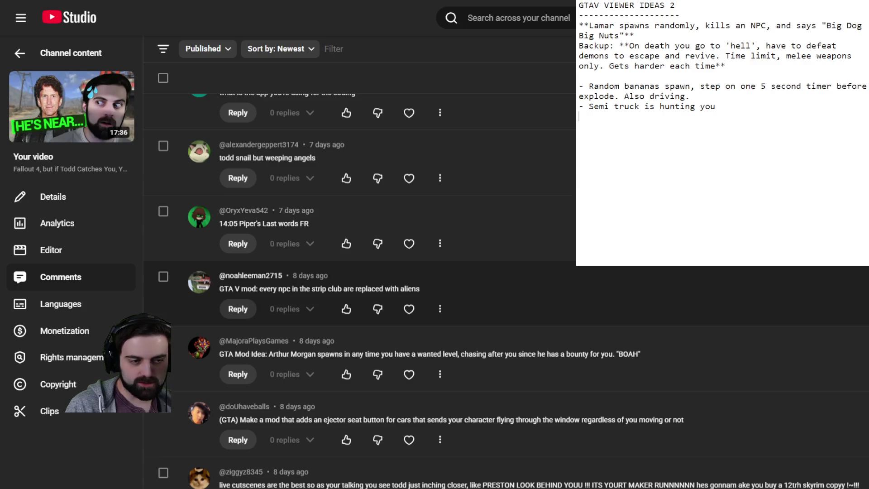
scroll(407, 271, "down", 1)
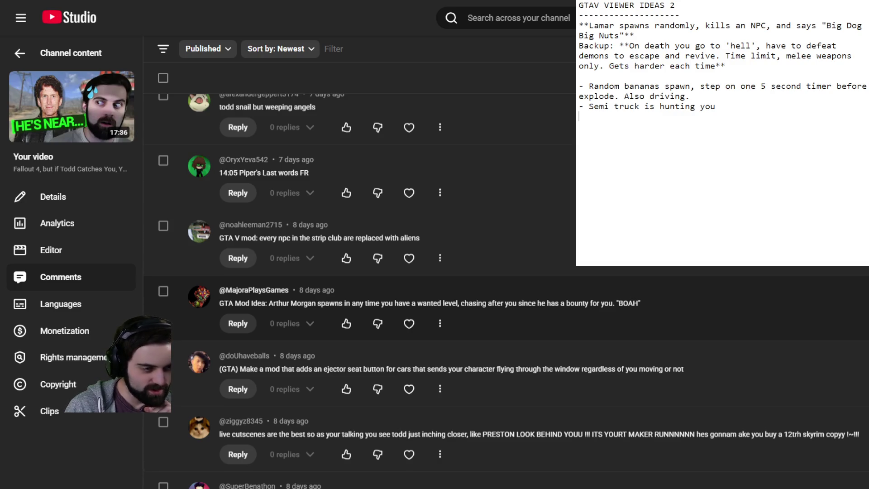
scroll(362, 272, "down", 2)
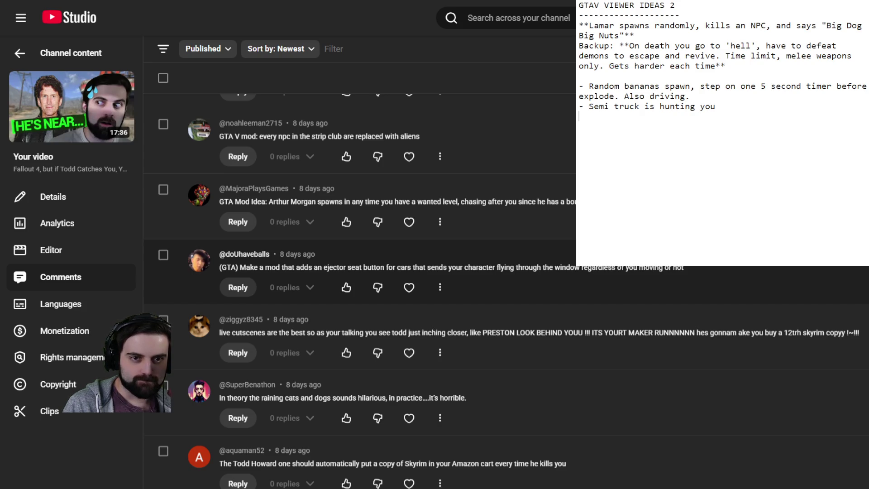
- Add '- Ejector seat' as the fifth idea with a fresh line below it
type("- ")
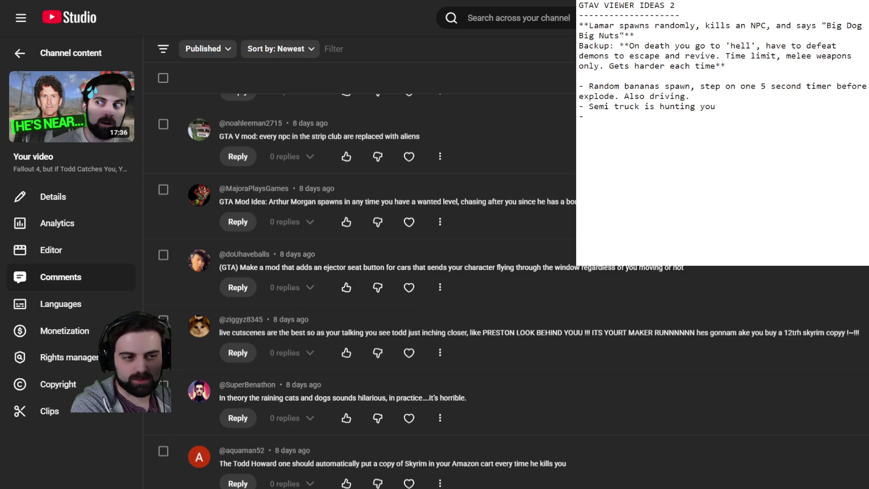
type("Ejec")
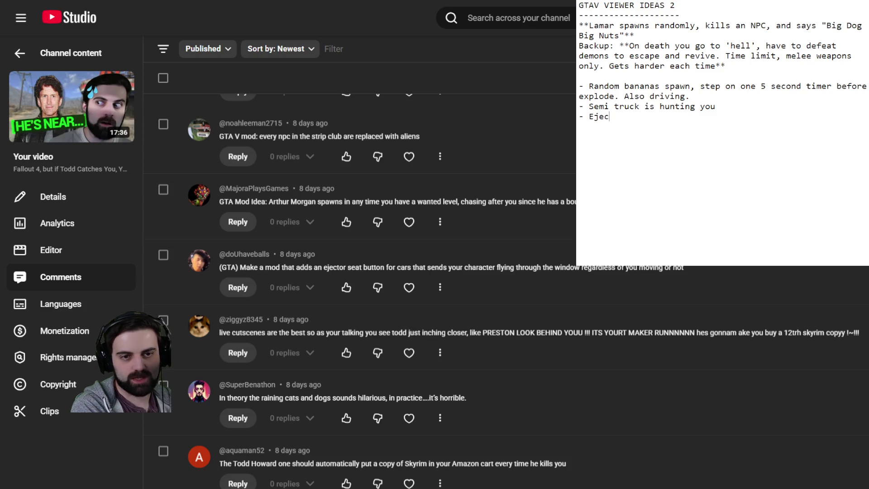
type("tor seat")
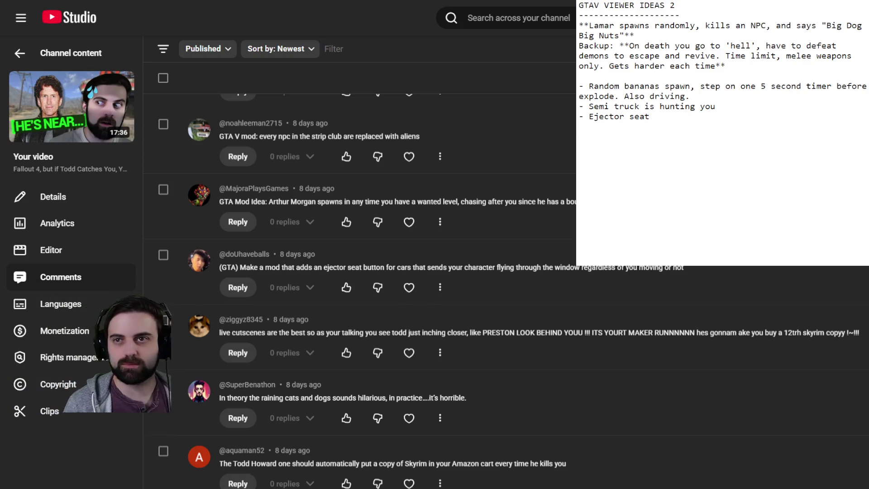
key("Return")
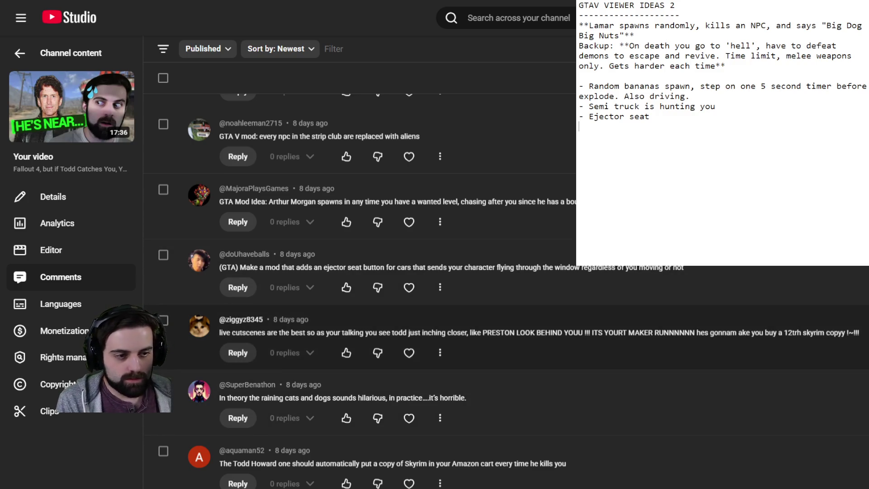
- Scroll the comments down to the idea of cars randomly blowing up when entered
scroll(407, 271, "down", 4)
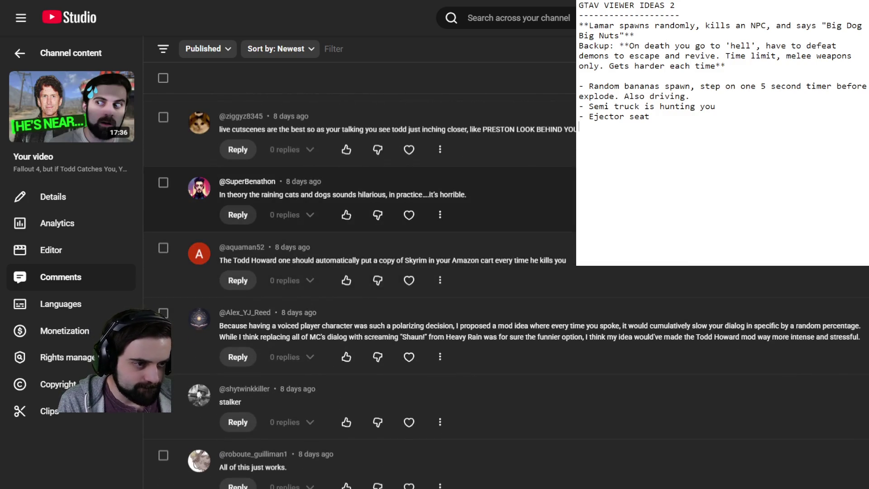
scroll(360, 289, "down", 3)
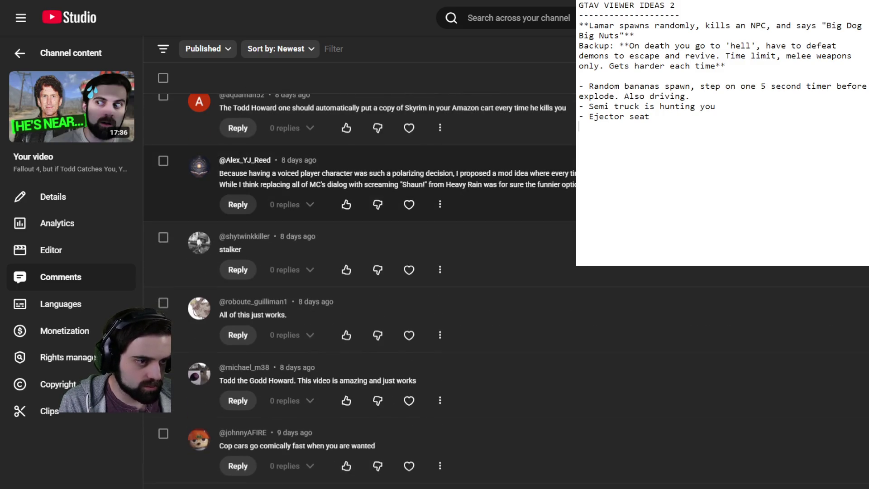
scroll(362, 253, "down", 5)
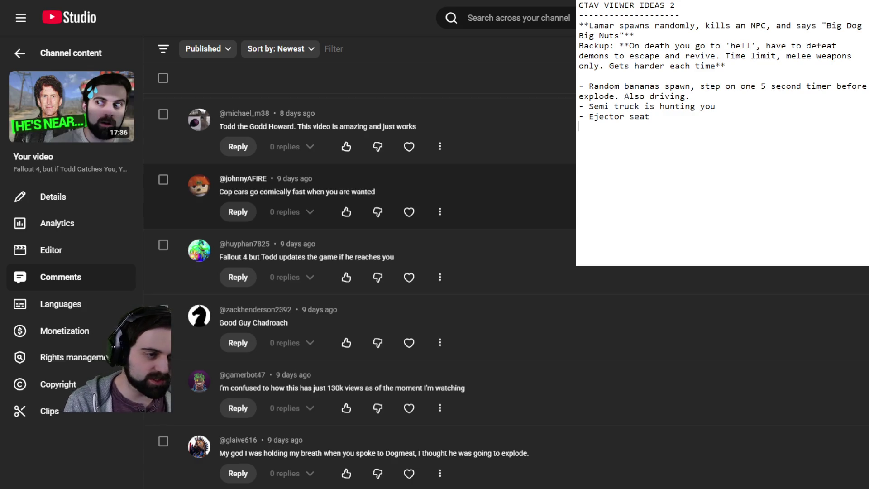
scroll(360, 272, "down", 7)
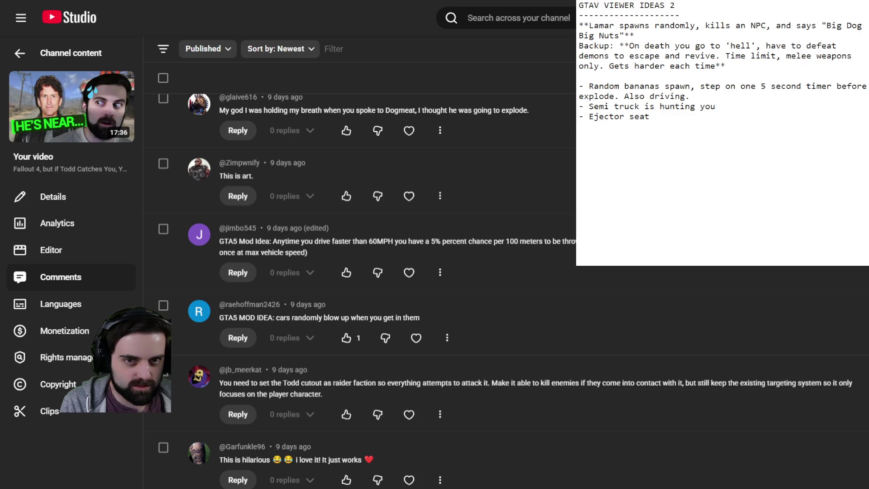
- Extend the entry to '- Ejector seat (after certain speed?)' and start a new line below it
left_click(658, 119)
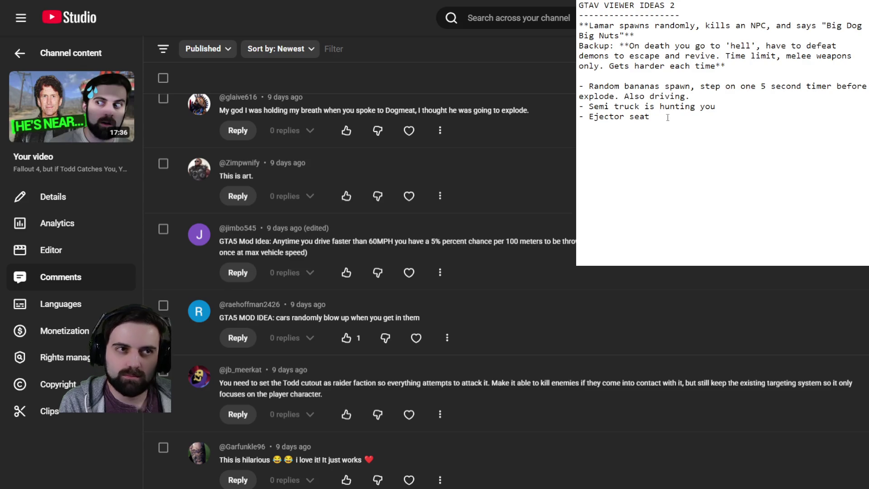
type("(")
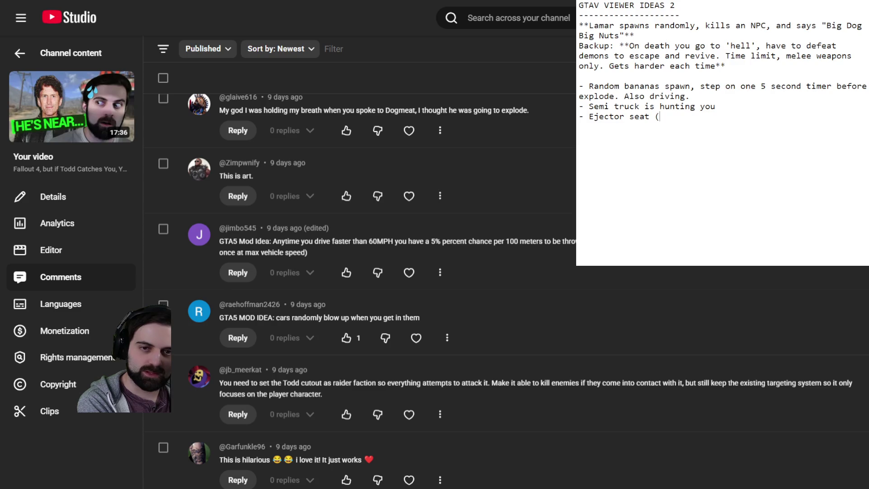
type("thr")
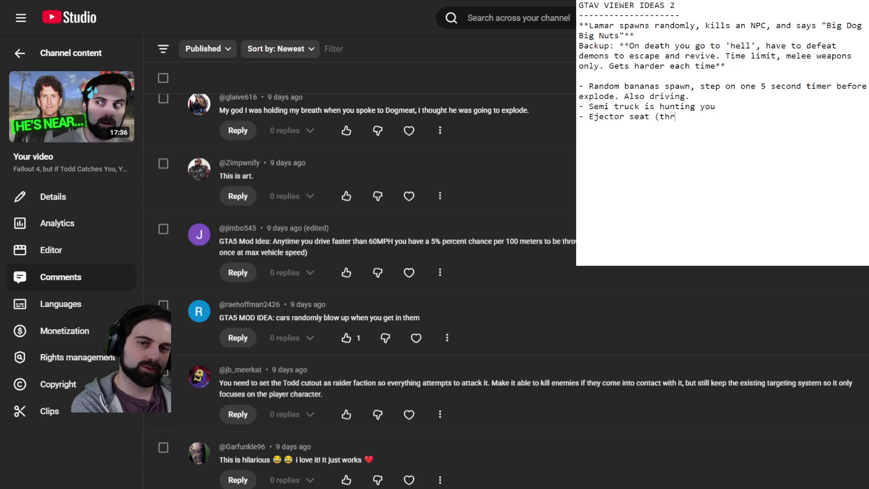
key("BackSpace")
key("BackSpace")
key("BackSpace")
type("after")
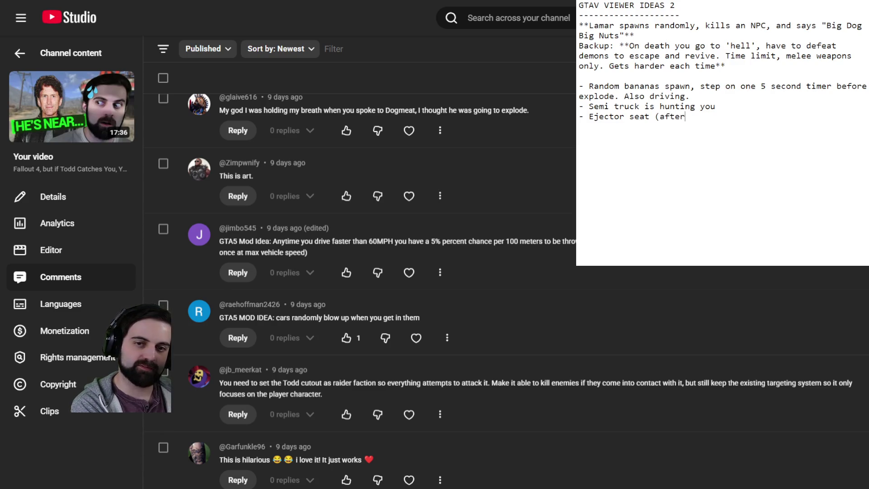
type(" certain speed?)")
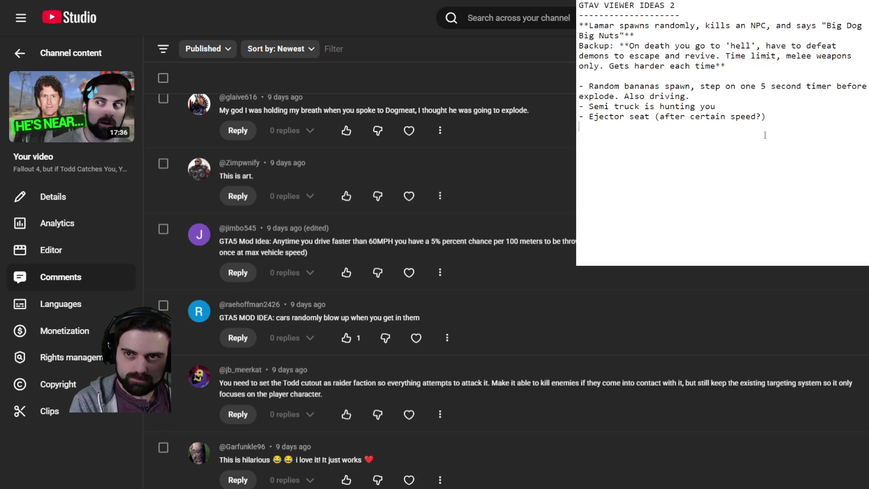
key("Return")
type("-")
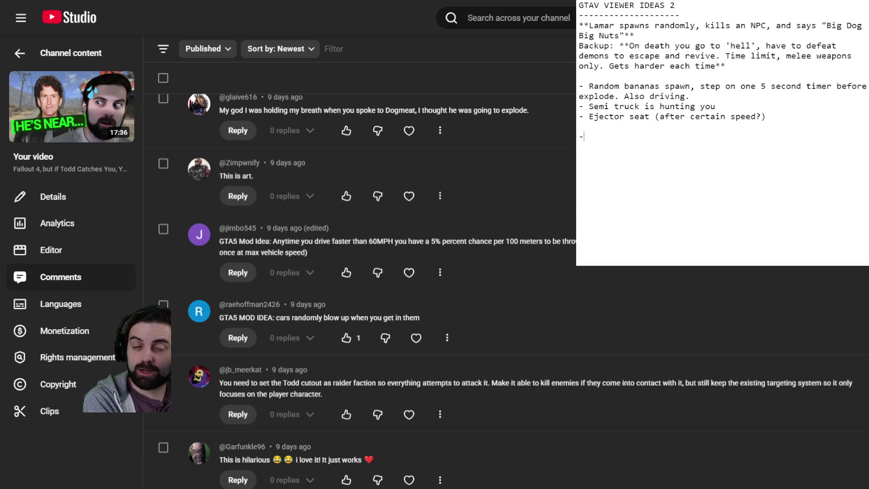
key("BackSpace")
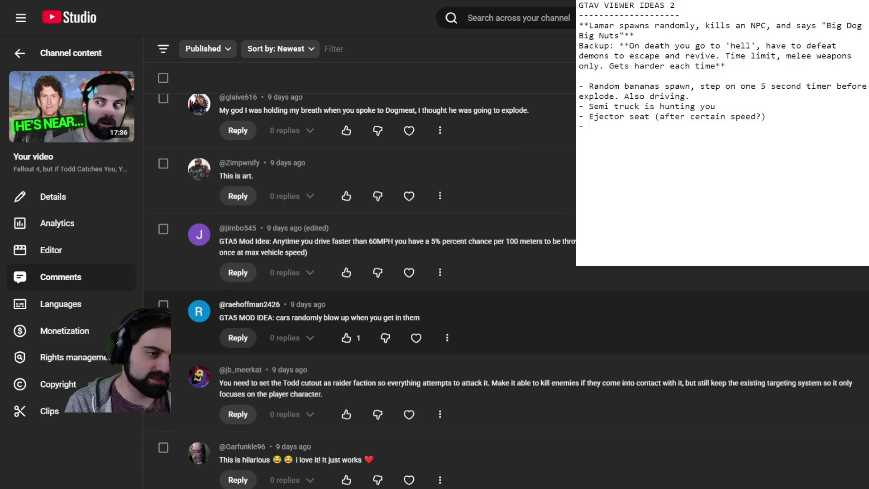
- Scroll the comments list to the flying sharks and swear jar suggestions
scroll(268, 311, "up", 10)
left_click_drag(219, 313, 269, 310)
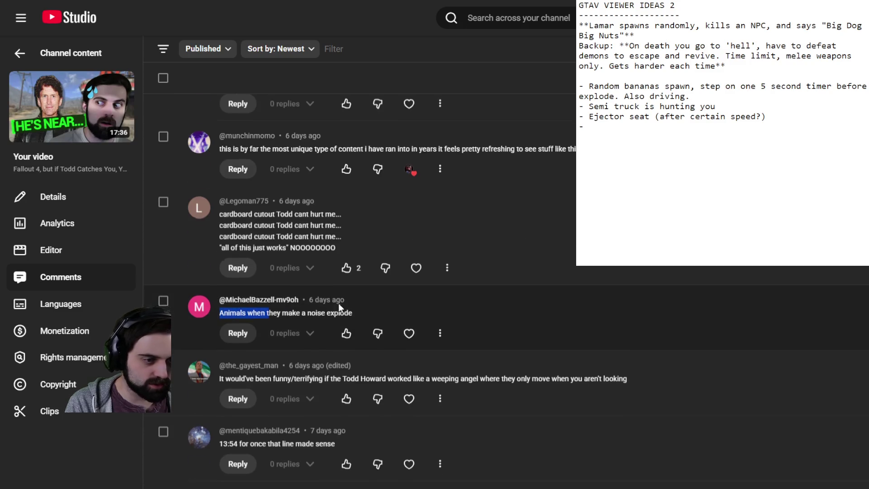
scroll(352, 308, "down", 8)
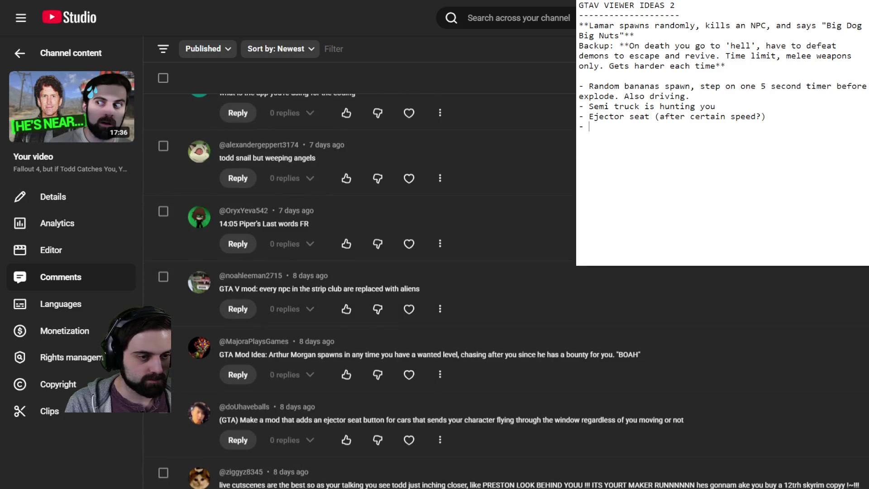
scroll(513, 291, "down", 10)
scroll(498, 390, "down", 8)
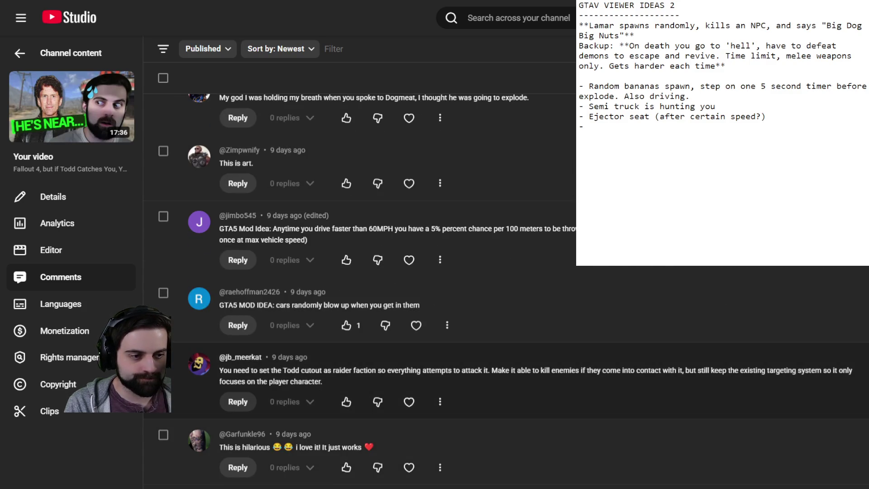
scroll(513, 291, "down", 5)
scroll(513, 291, "down", 4)
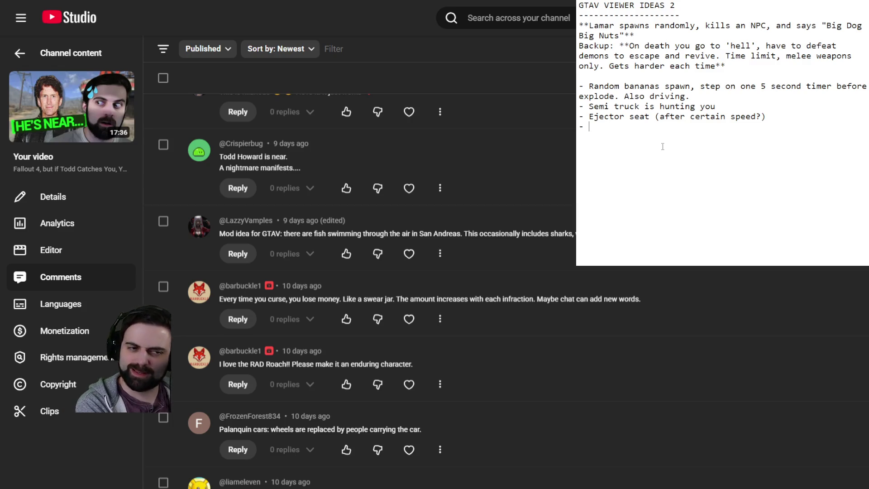
- Add bullets '- Sharks swimming in air, can attack plaeyr' and '- Swear jar (cursing = lose money)', then a new dash
type("Sharks swinn")
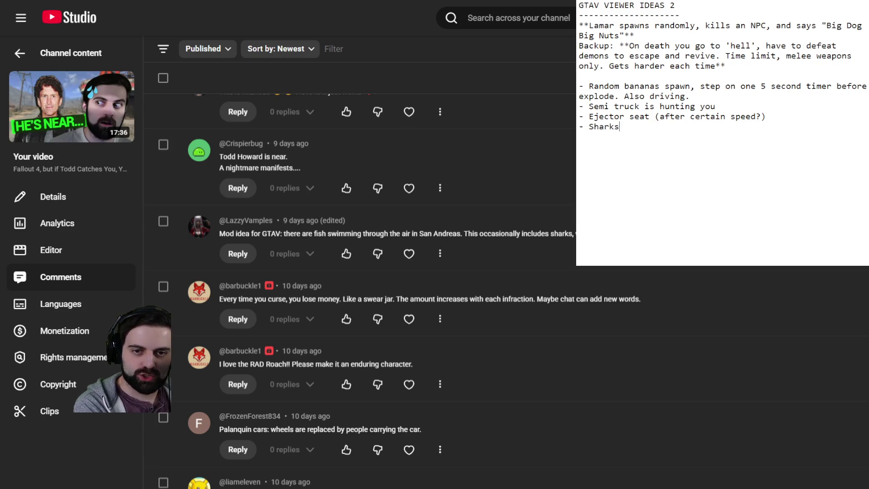
key("BackSpace")
key("BackSpace")
key("BackSpace")
type("mming in air, can attac")
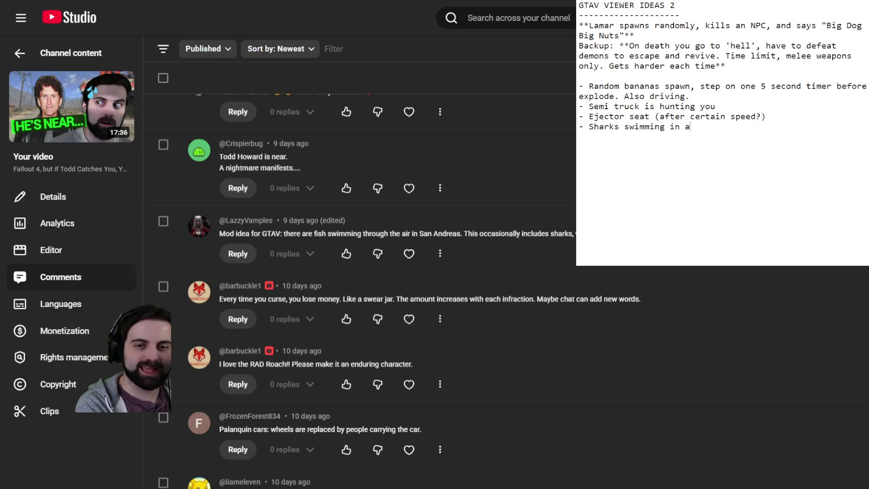
type("k ")
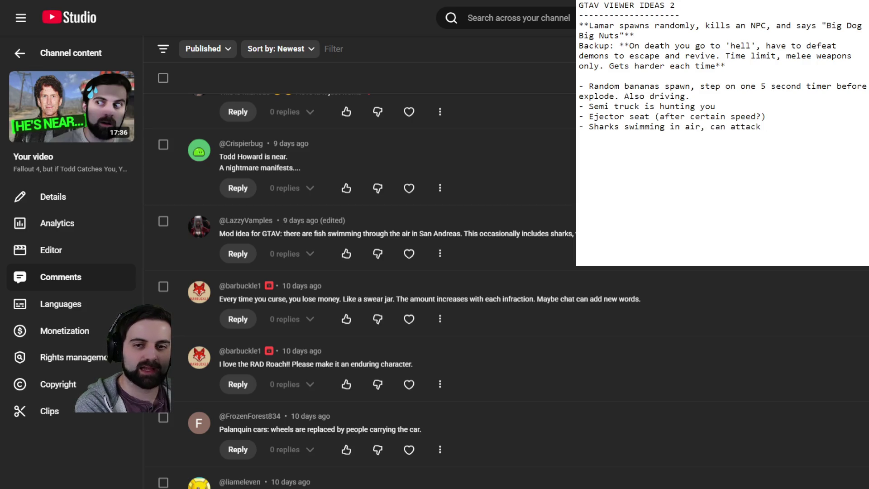
type("plaeyr")
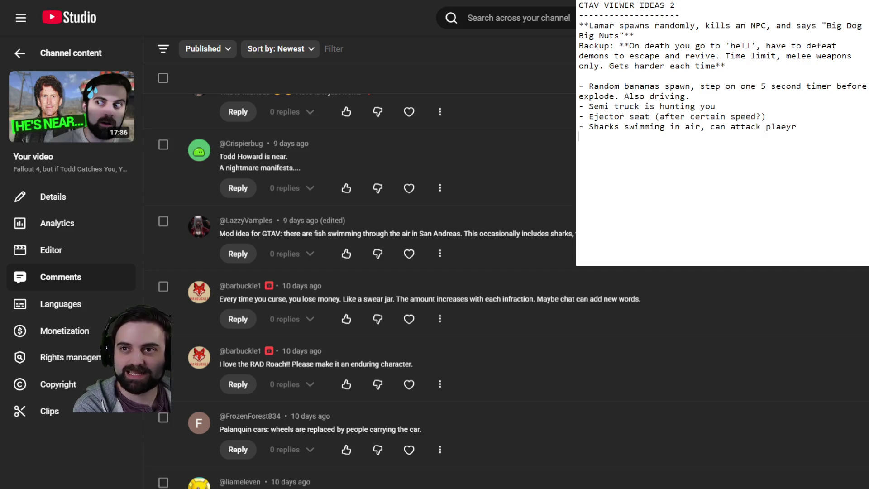
key("Return")
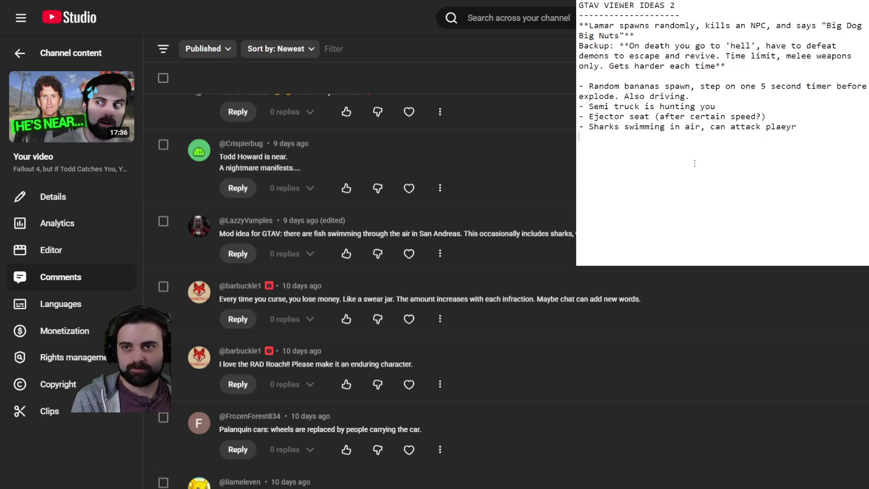
key("Return")
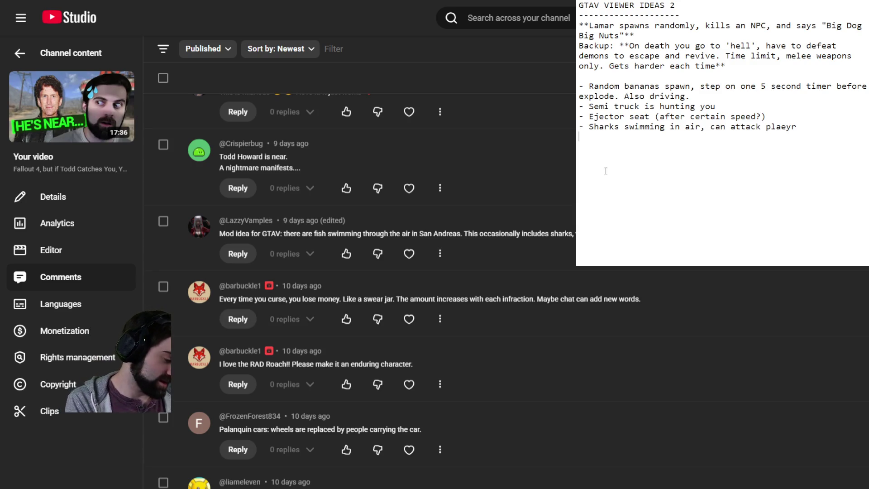
type("- Swear ")
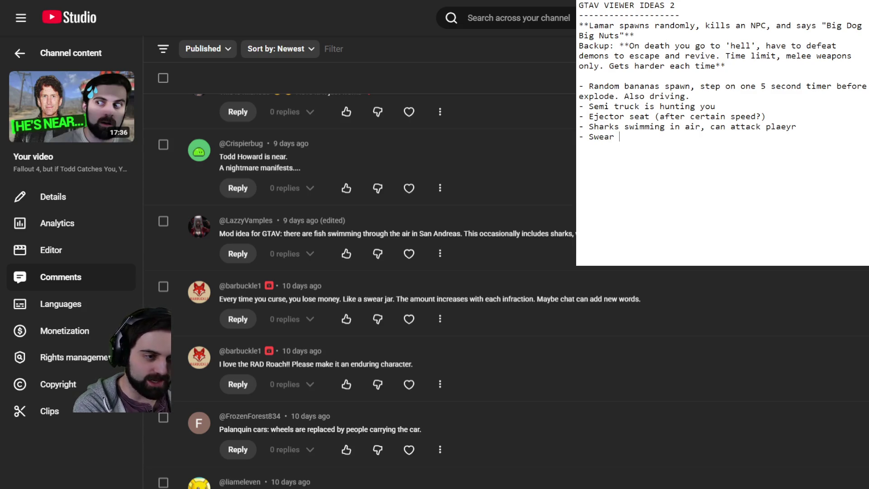
type("jar ")
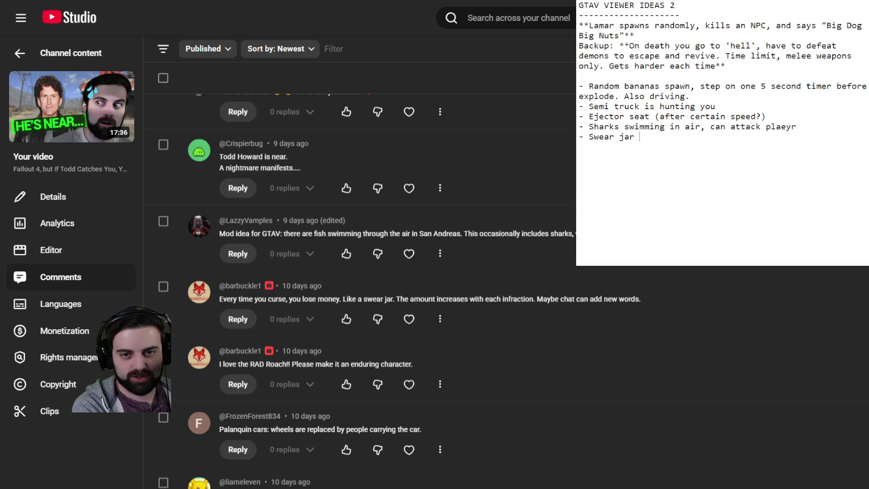
type("(cursing =")
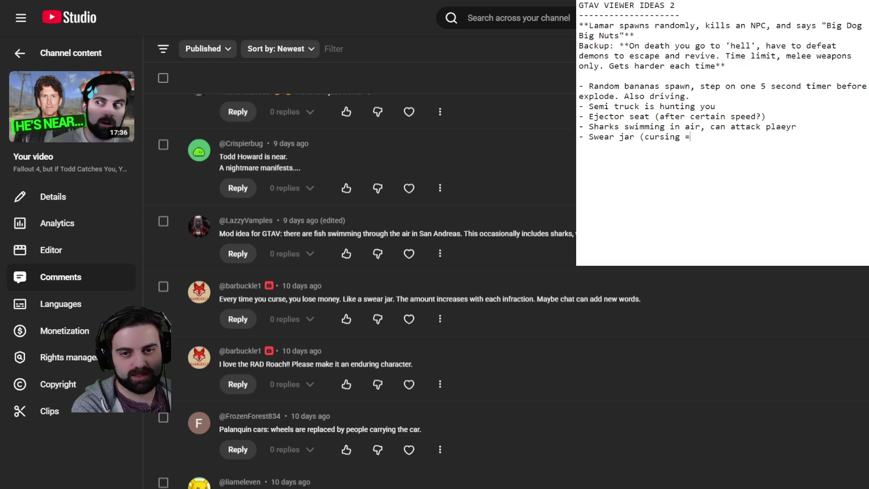
type(" lose money) ")
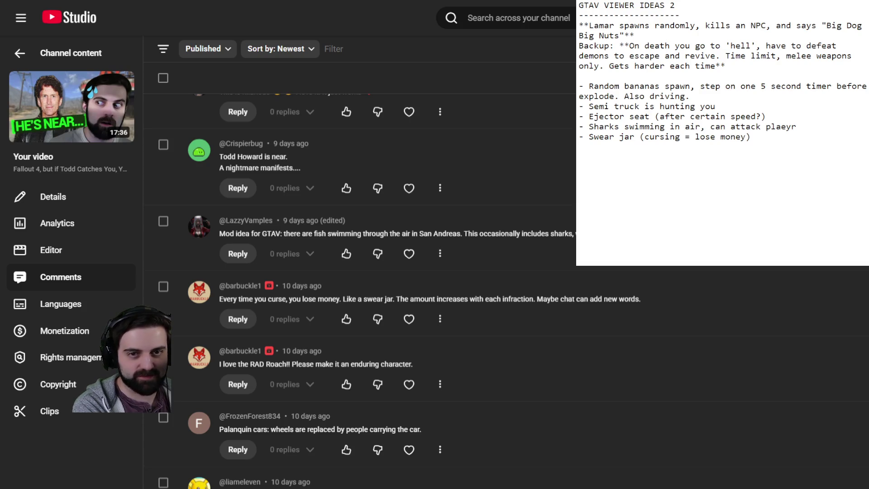
type("-")
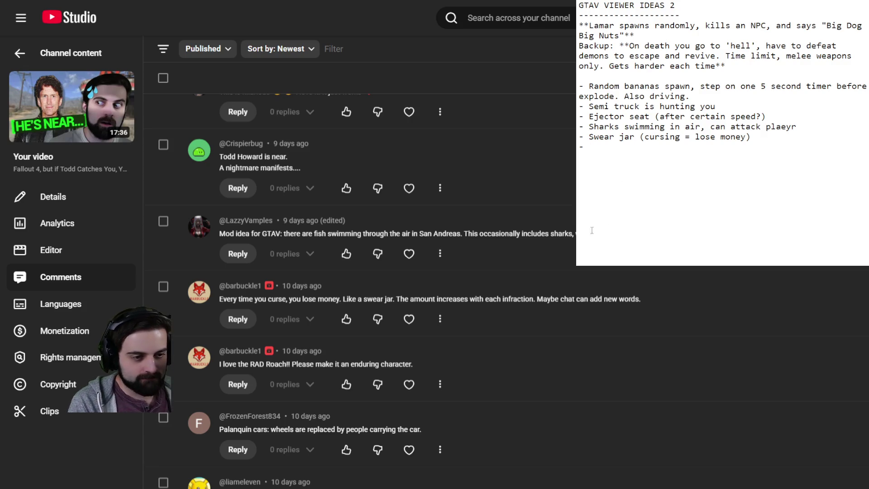
- Scroll to the Palanquin cars comment and select the word 'Palanquin' in it
scroll(362, 289, "down", 4)
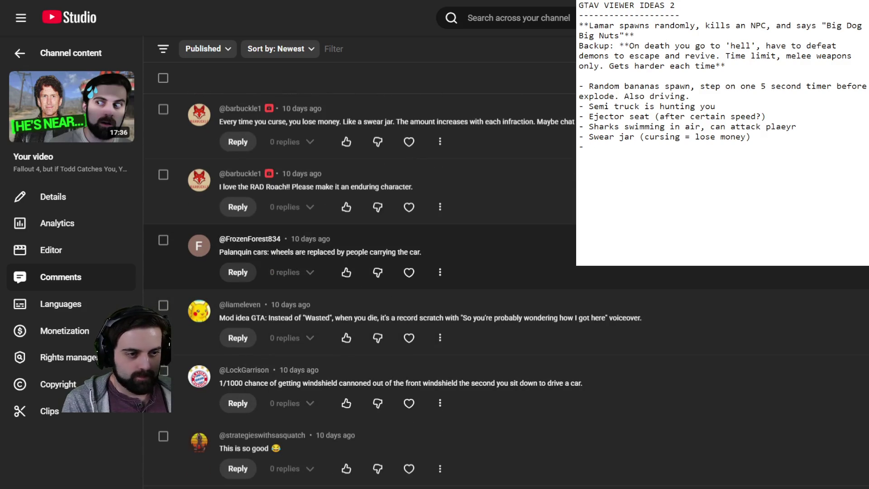
left_click_drag(589, 136, 795, 143)
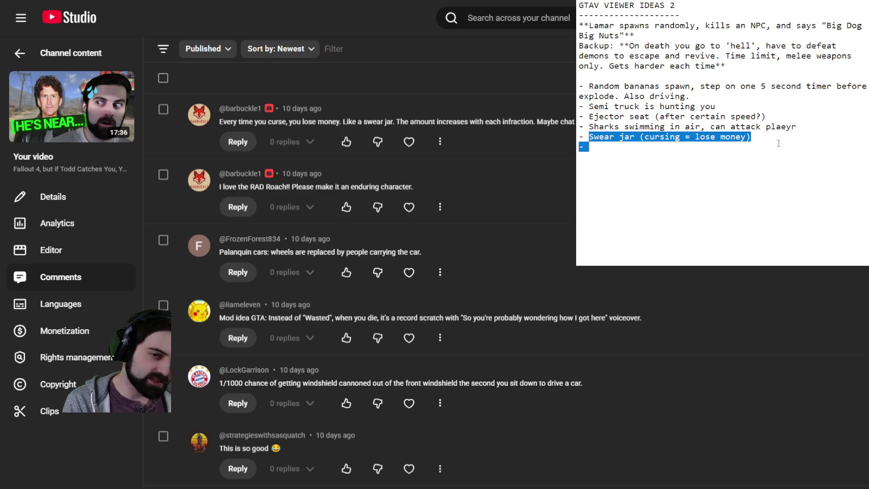
left_click(697, 146)
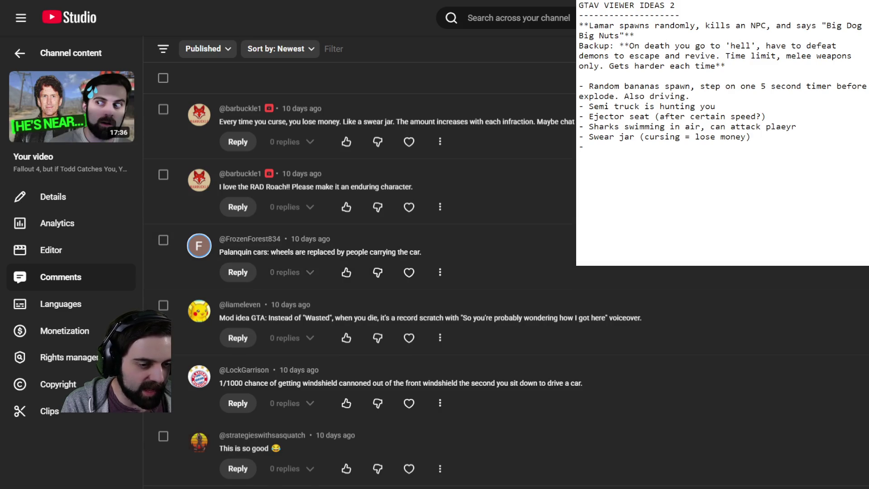
left_click_drag(220, 251, 251, 252)
key("alt+Tab")
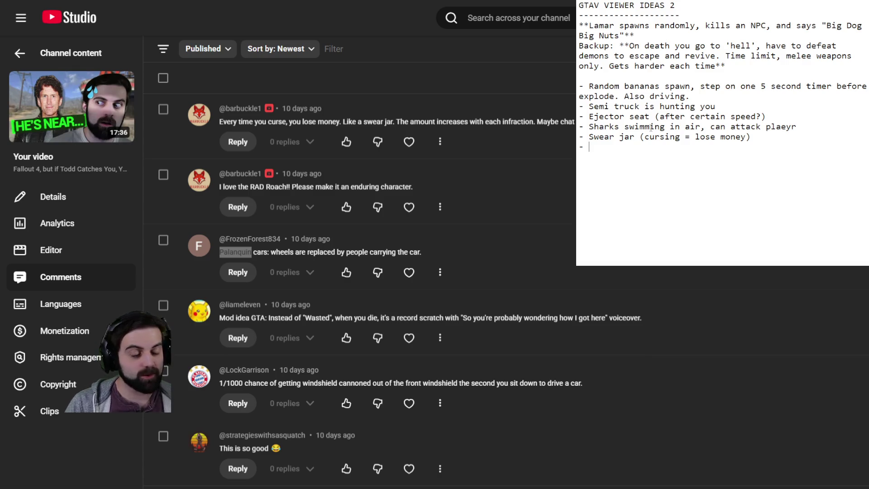
- Add the bullet '- Instead of wheels, NPCs carry the car' and begin a fresh line
type("Instead of wheels, NPCs carry the car")
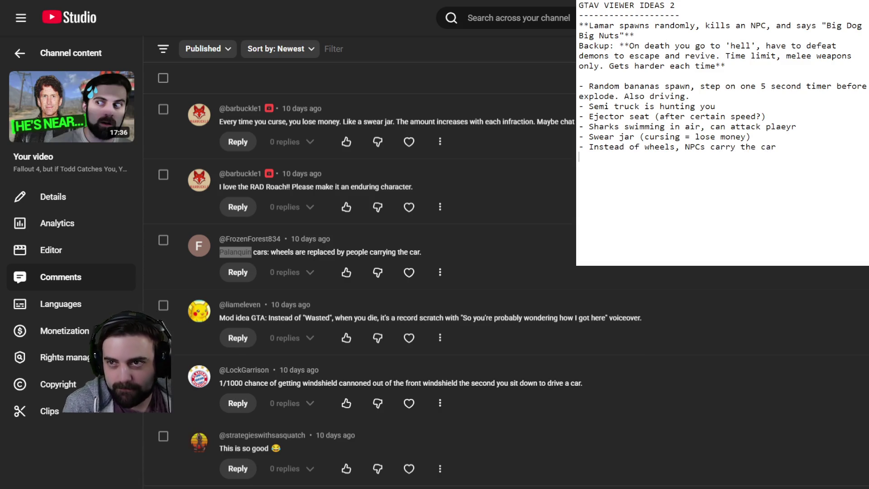
key("Return")
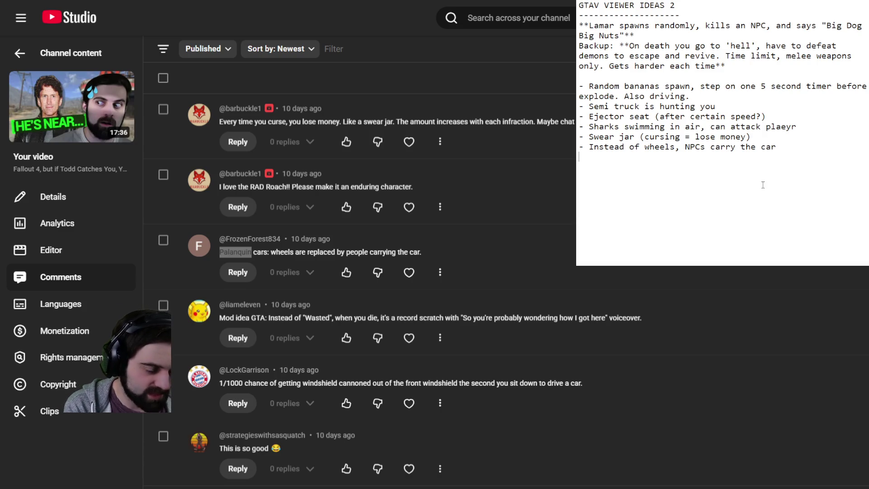
scroll(409, 229, "down", 5)
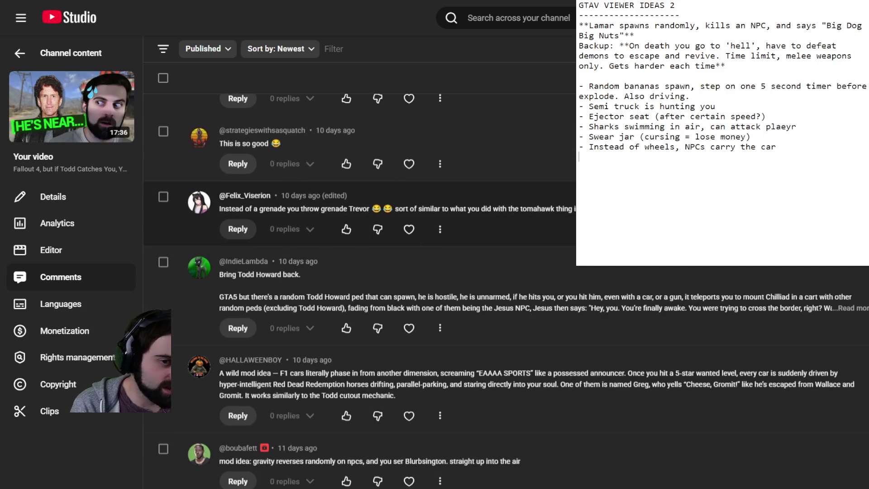
- Scroll the comments down to the suggestion of a tiny gun firing train-sized bullets
scroll(408, 229, "down", 1)
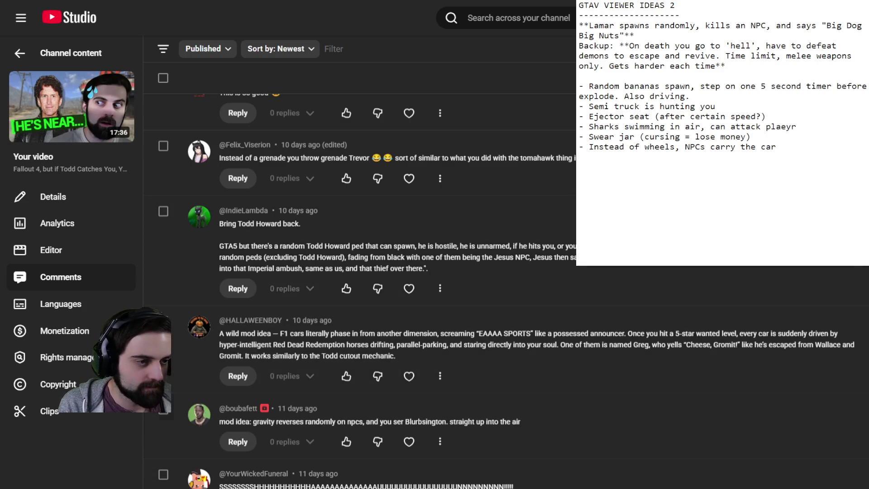
scroll(497, 290, "down", 2)
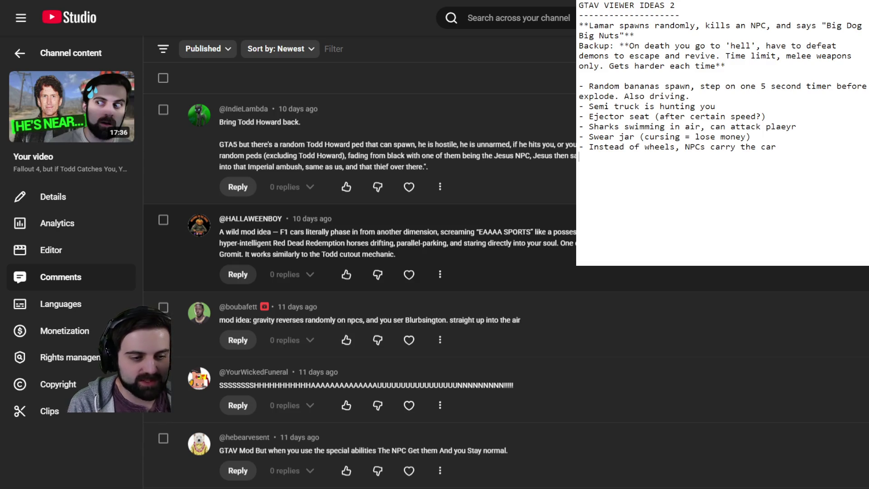
scroll(360, 289, "down", 5)
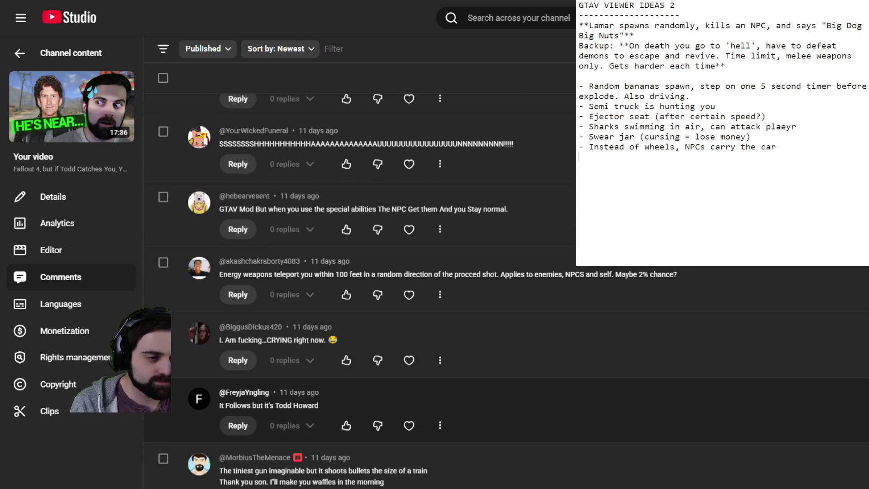
scroll(360, 290, "down", 2)
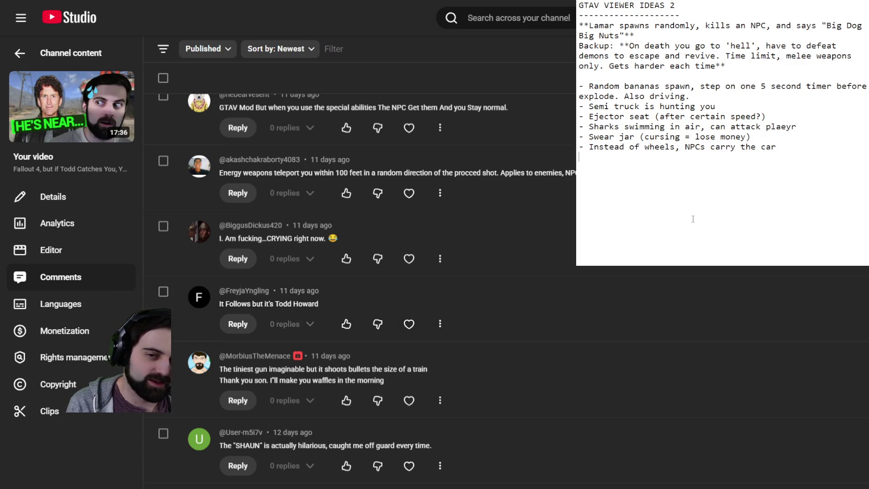
- Add '- Small gun huge bullets', scroll further, and begin the next '- Npcs randomly' bullet
type("- ")
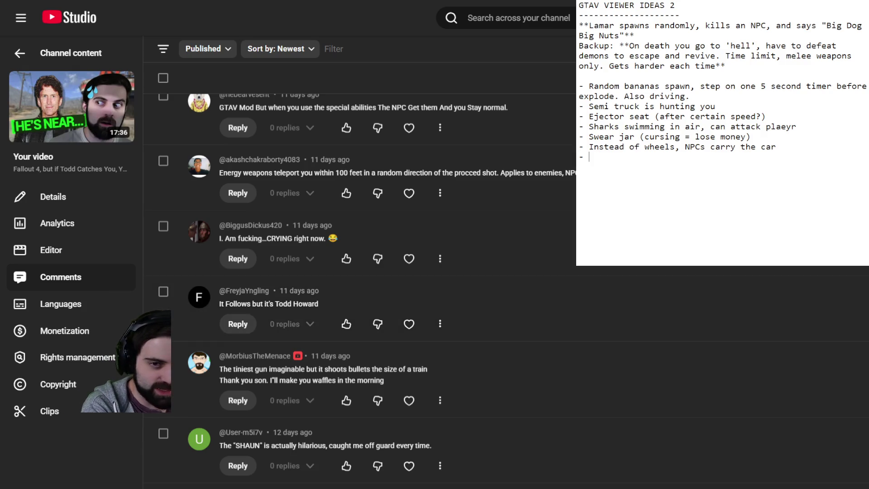
type("Small gun huge bullets")
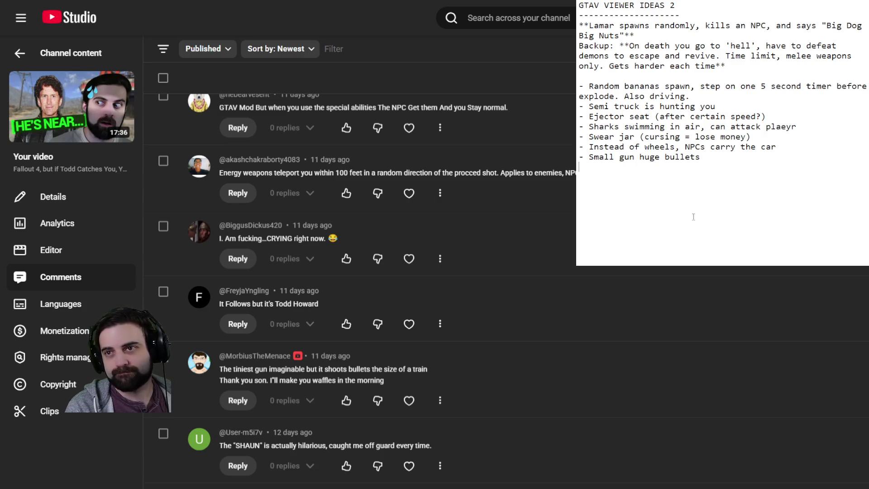
key("Return")
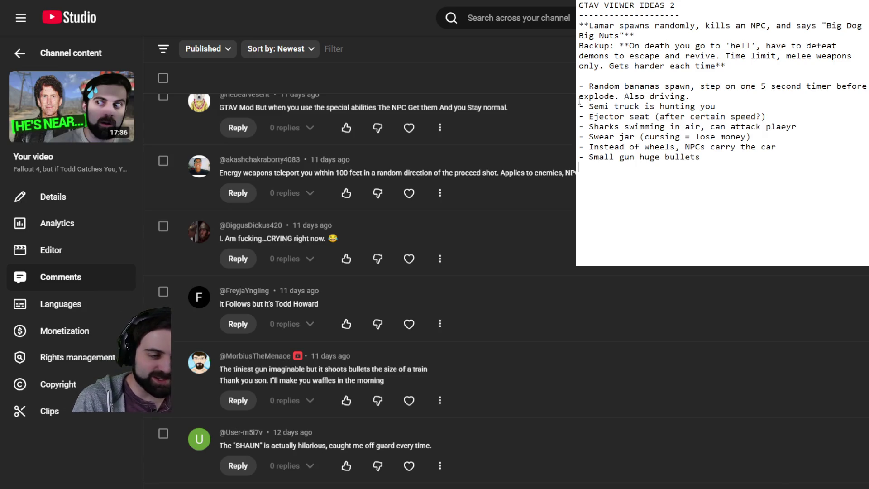
scroll(362, 271, "down", 5)
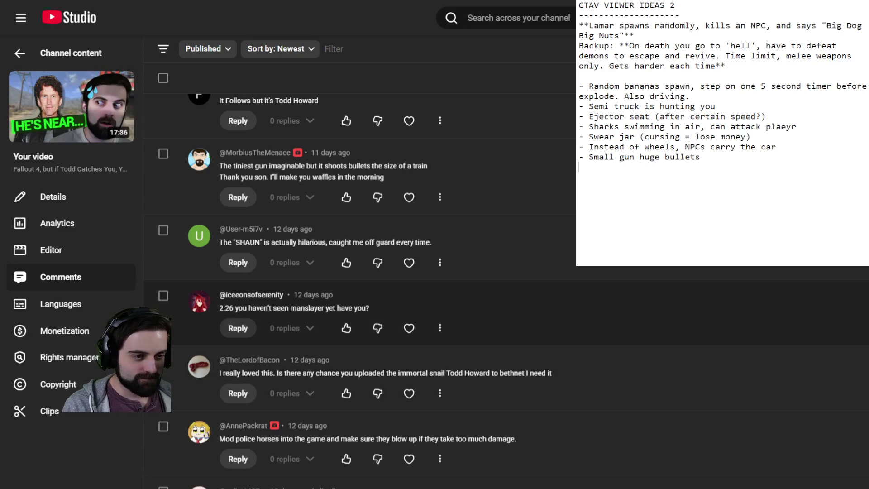
scroll(362, 271, "down", 5)
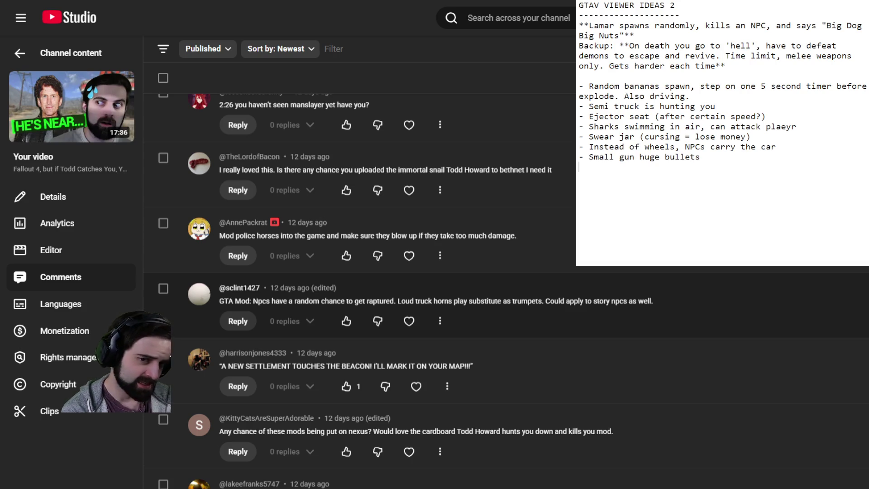
type("- ")
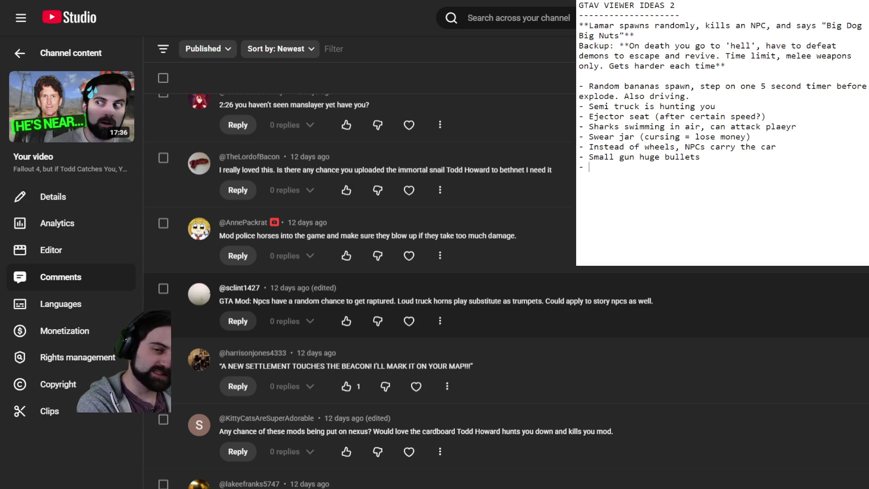
type("Npcs ")
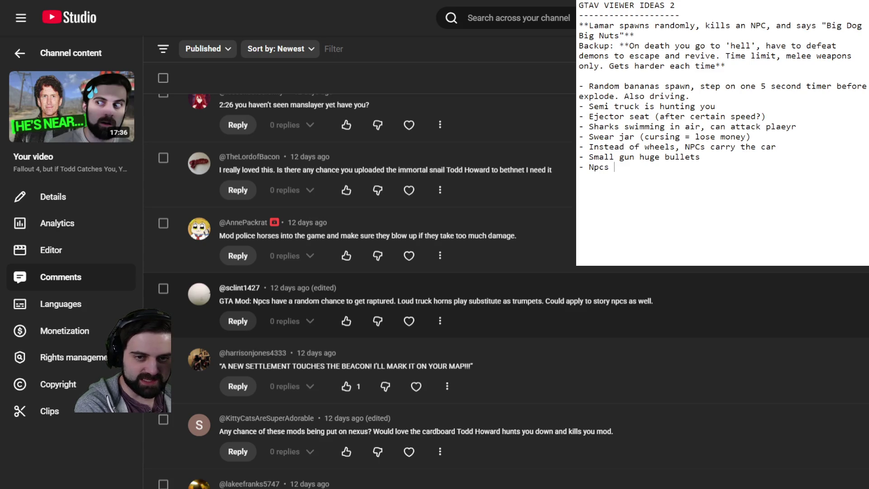
type("randomly lget")
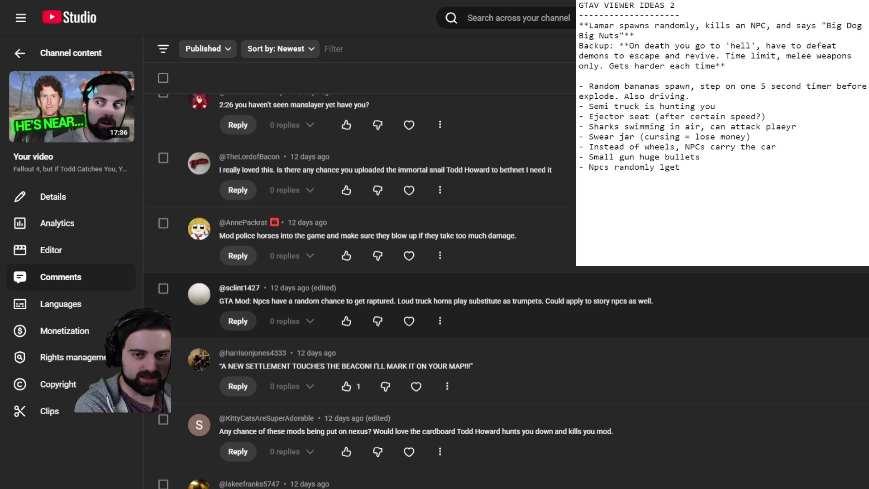
- Finish the bullet as '- Npcs randomly get raptured' and start another dash below it
key("BackSpace")
key("BackSpace")
key("BackSpace")
key("BackSpace")
type("get rapture")
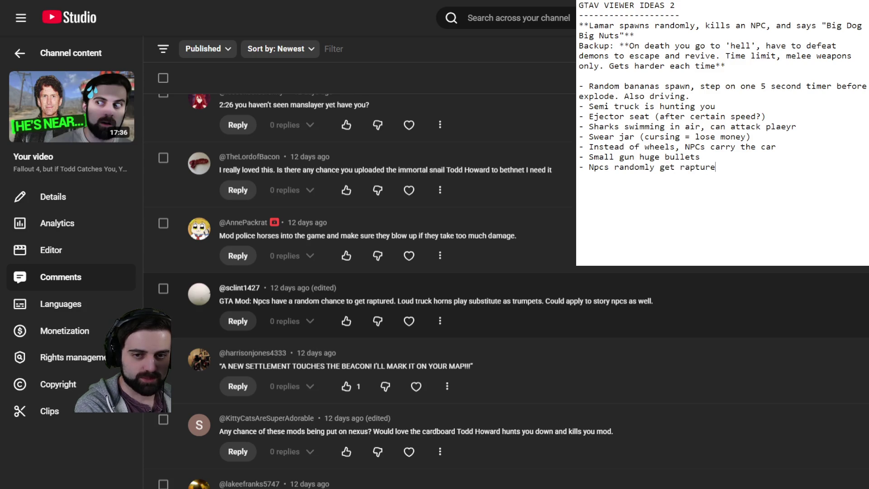
type("d -")
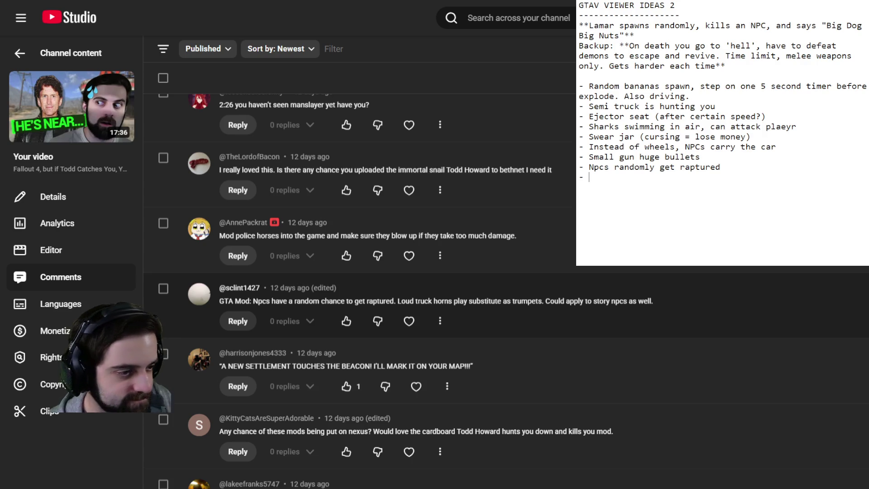
scroll(506, 291, "down", 4)
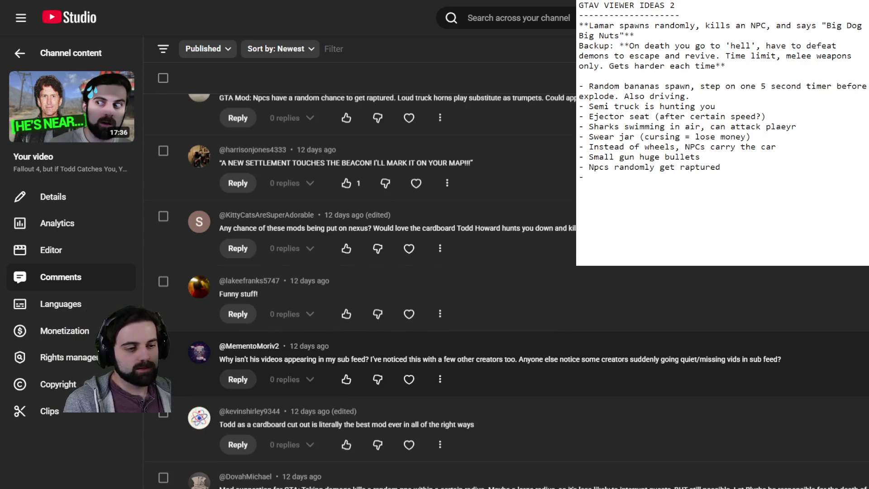
scroll(506, 291, "down", 8)
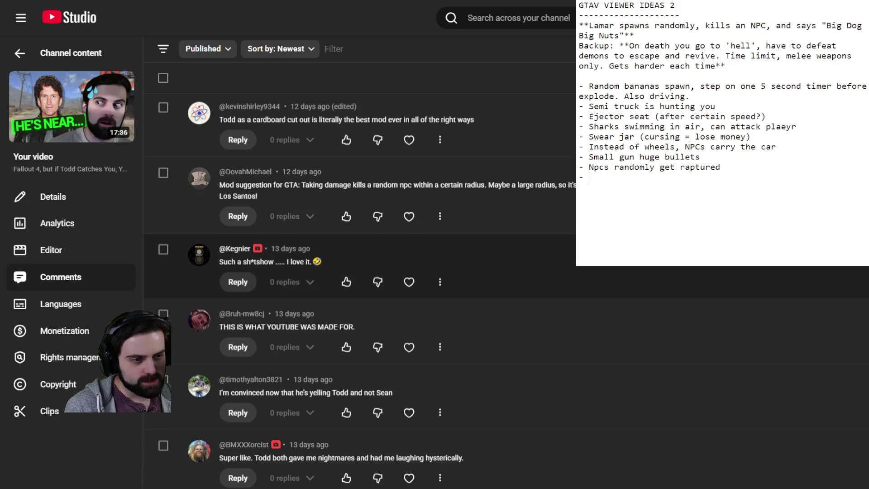
scroll(362, 289, "down", 5)
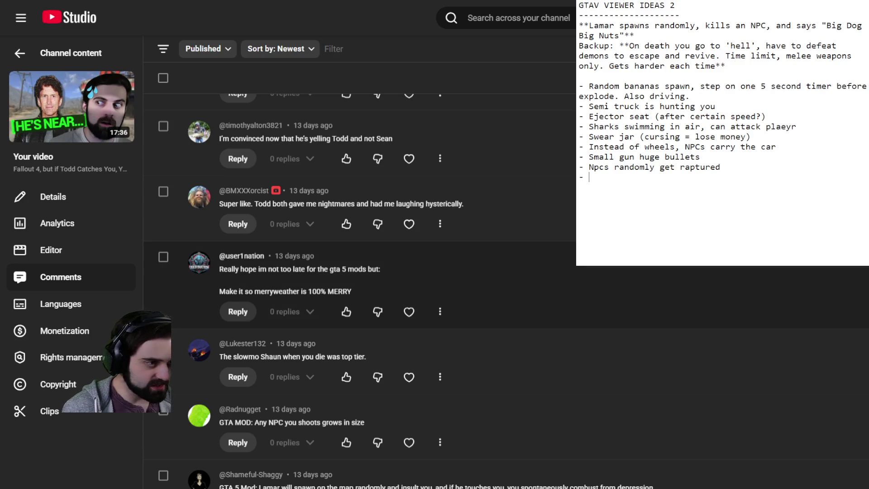
scroll(362, 316, "down", 2)
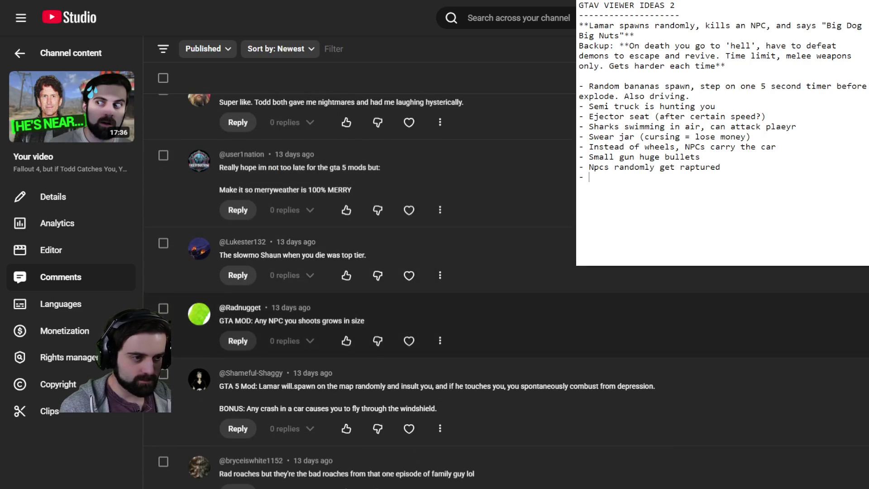
scroll(362, 317, "down", 2)
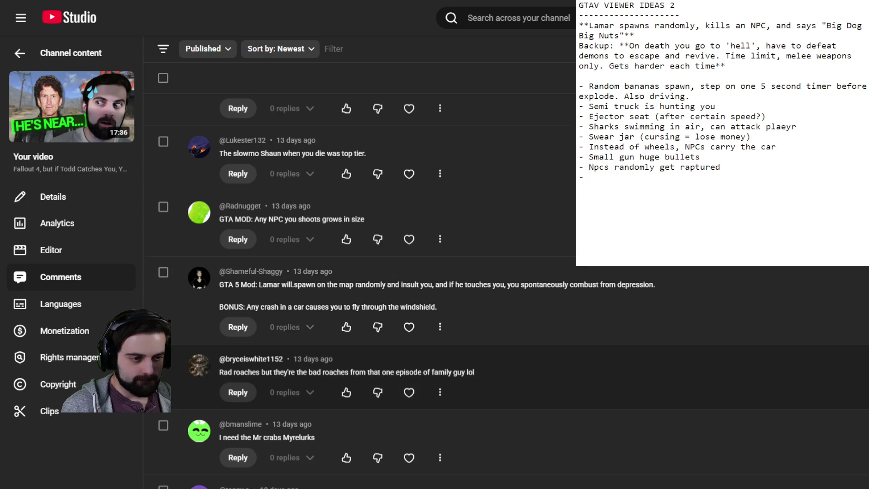
scroll(362, 353, "down", 10)
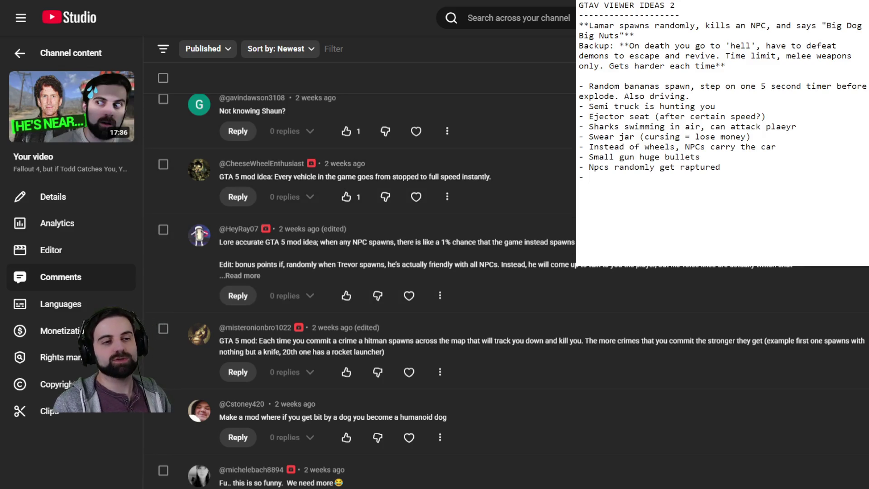
scroll(360, 290, "down", 2)
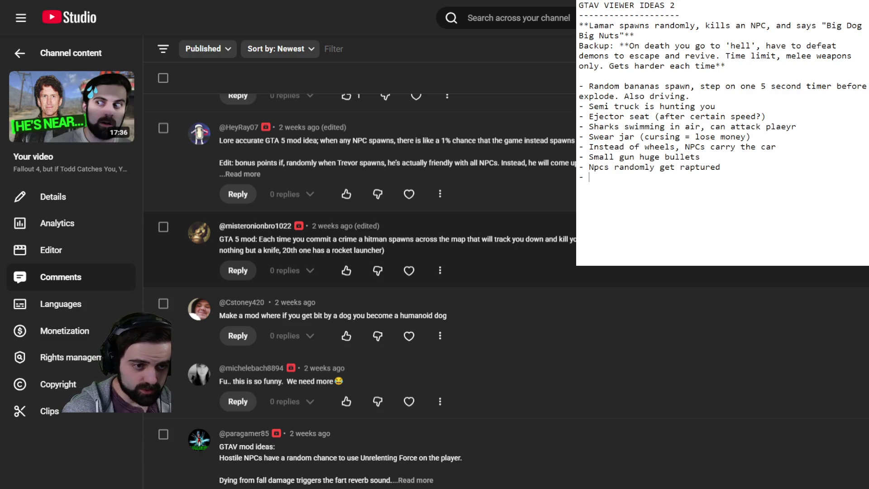
scroll(358, 289, "down", 3)
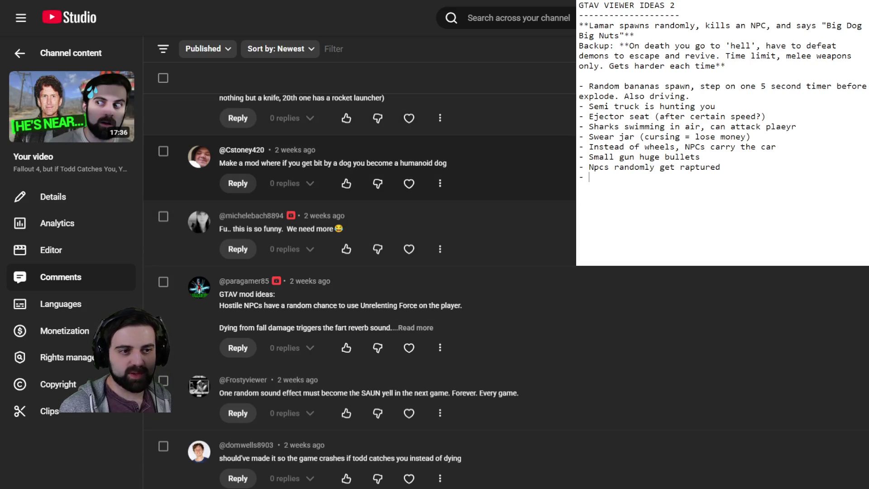
scroll(357, 190, "down", 3)
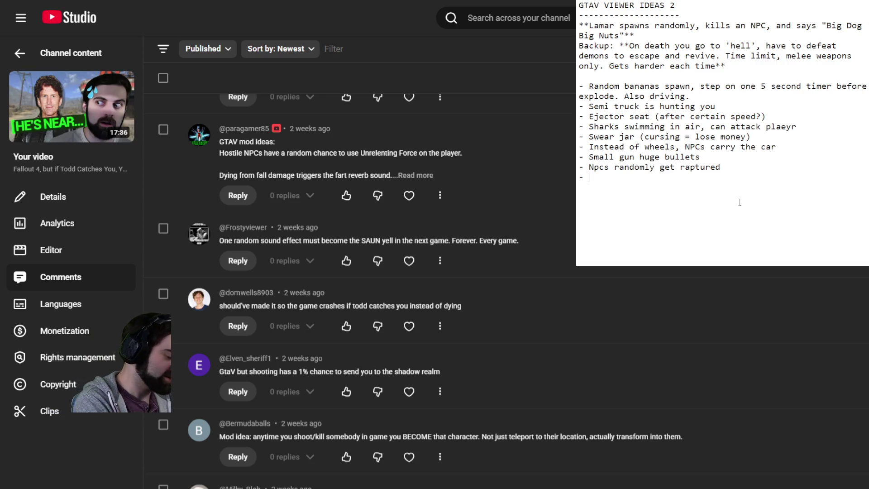
type("NPCs ranod")
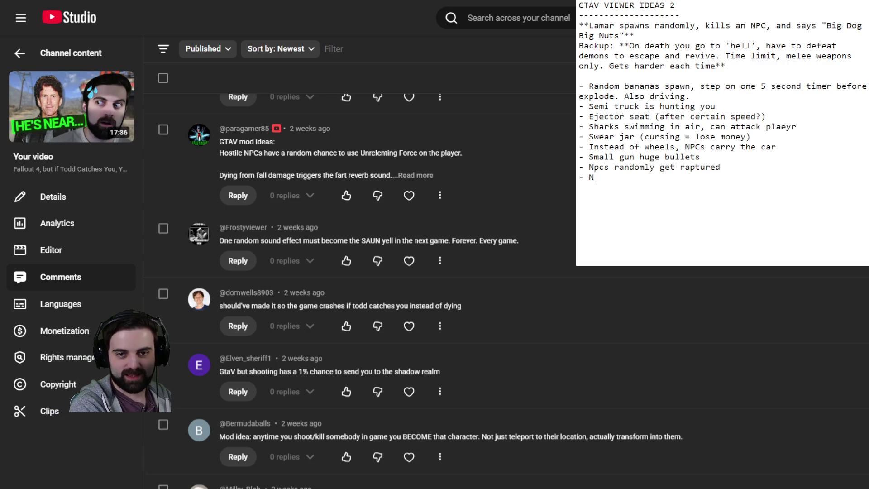
- Complete the entry '- NPCs randomly Fus Roh Dah' and expand the hostile NPCs comment
key("BackSpace")
key("BackSpace")
type("domly Fus Roh Dah")
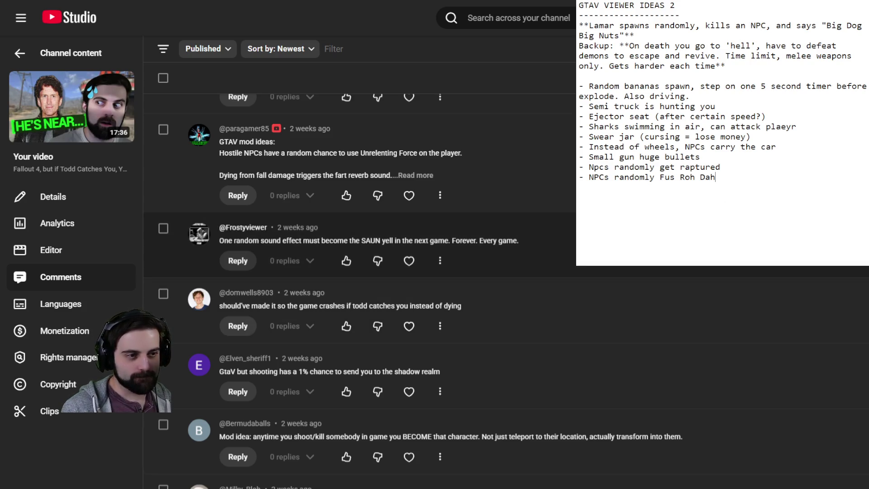
left_click(423, 178)
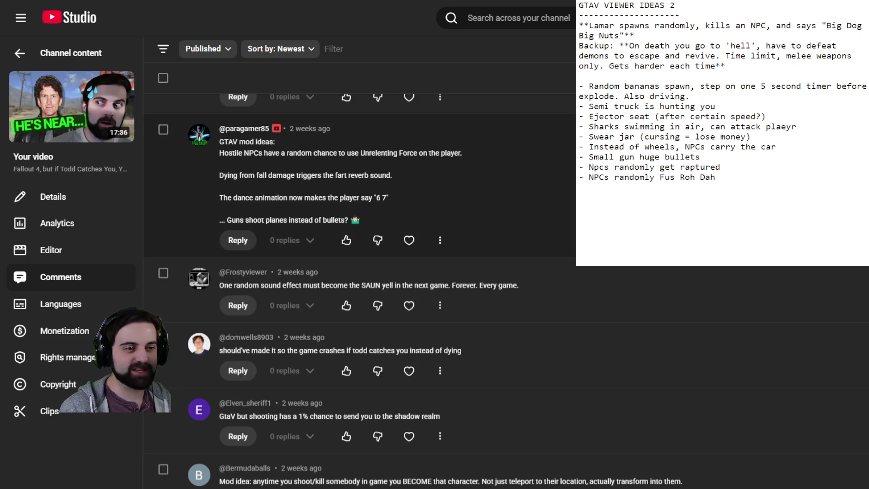
scroll(359, 290, "down", 3)
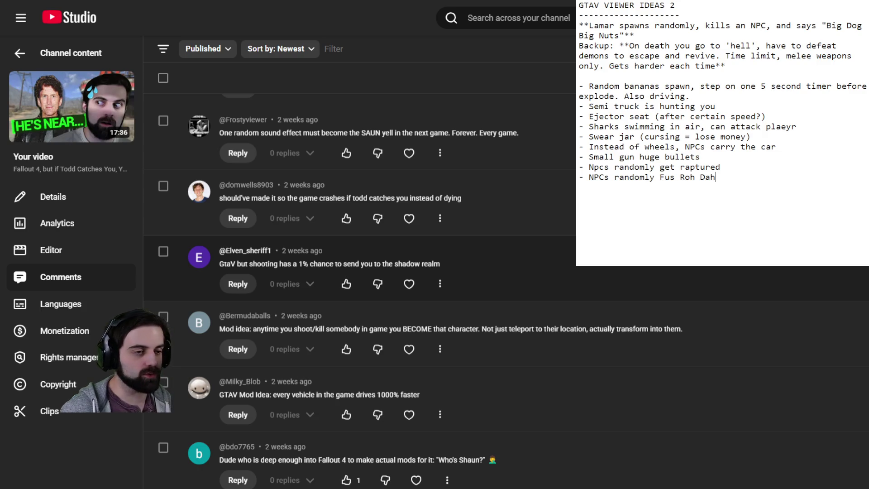
scroll(359, 290, "down", 3)
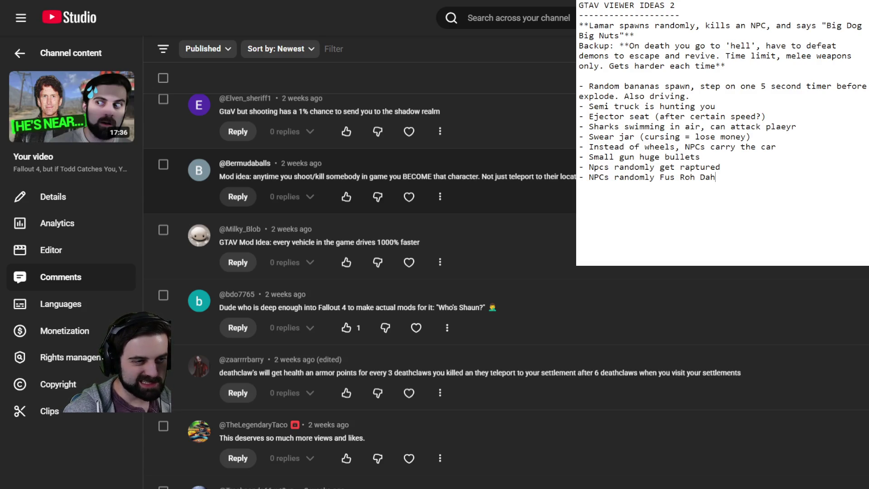
scroll(359, 290, "down", 1)
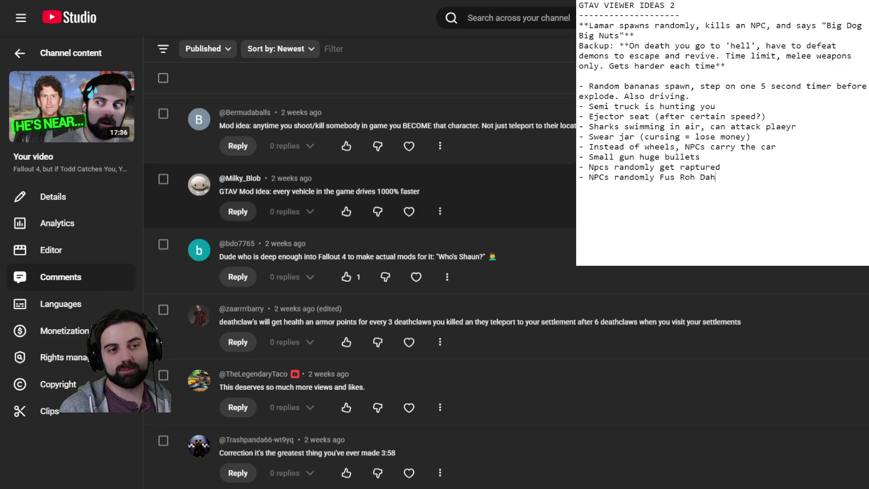
scroll(360, 290, "down", 5)
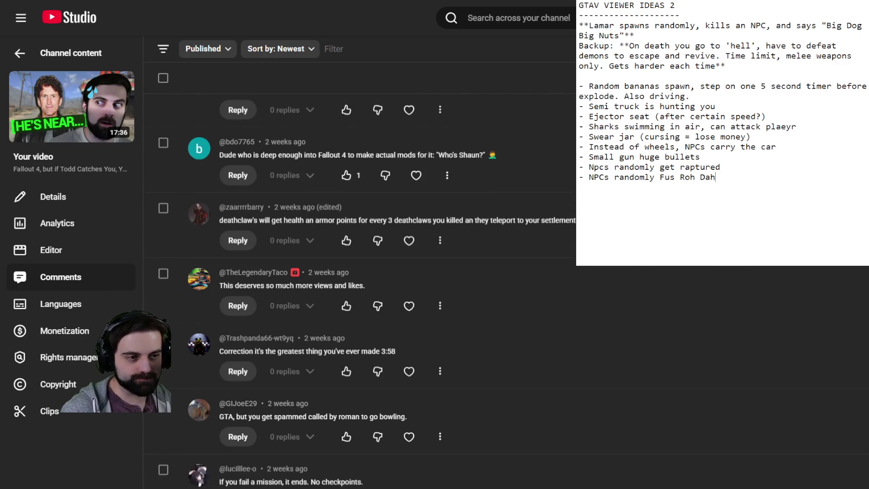
scroll(360, 289, "down", 2)
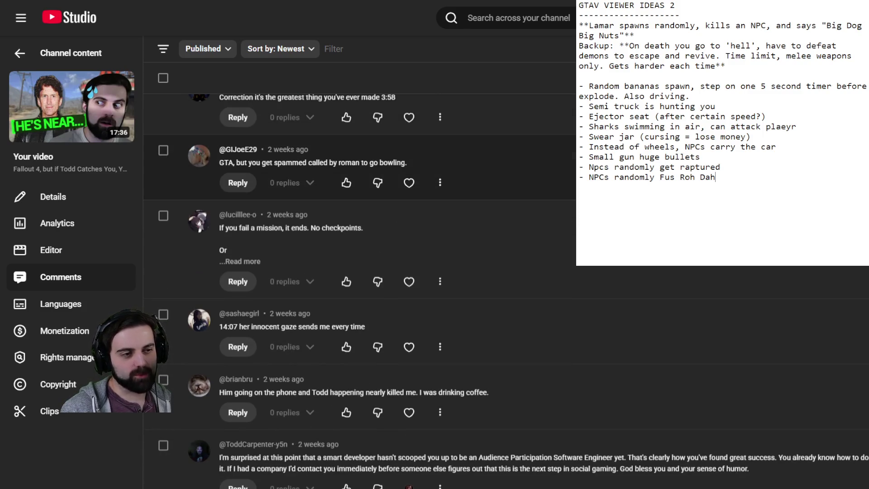
scroll(360, 290, "down", 4)
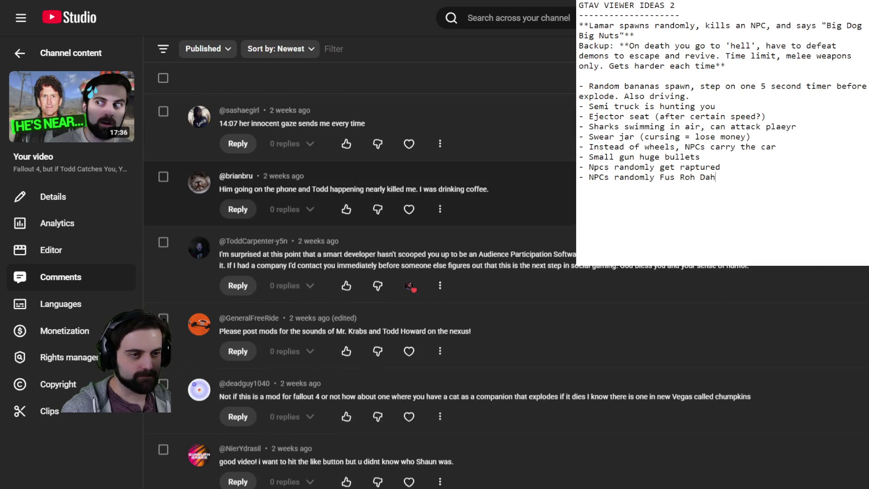
scroll(360, 290, "down", 2)
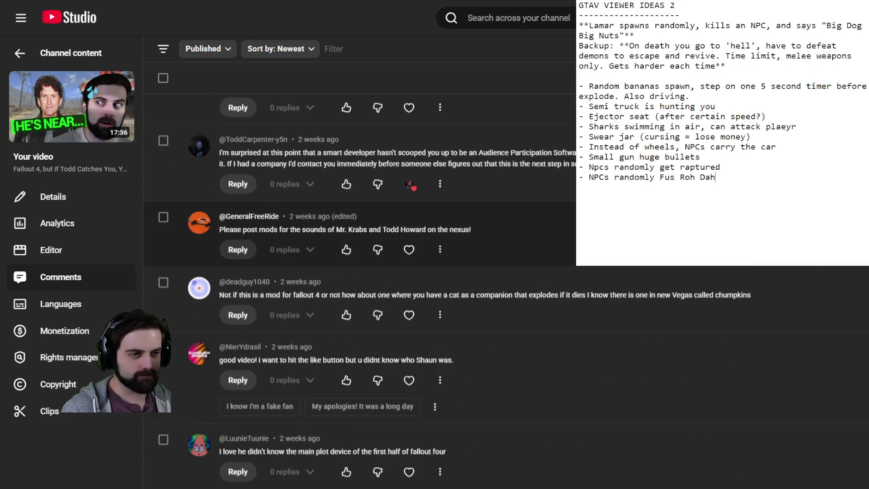
scroll(360, 290, "down", 2)
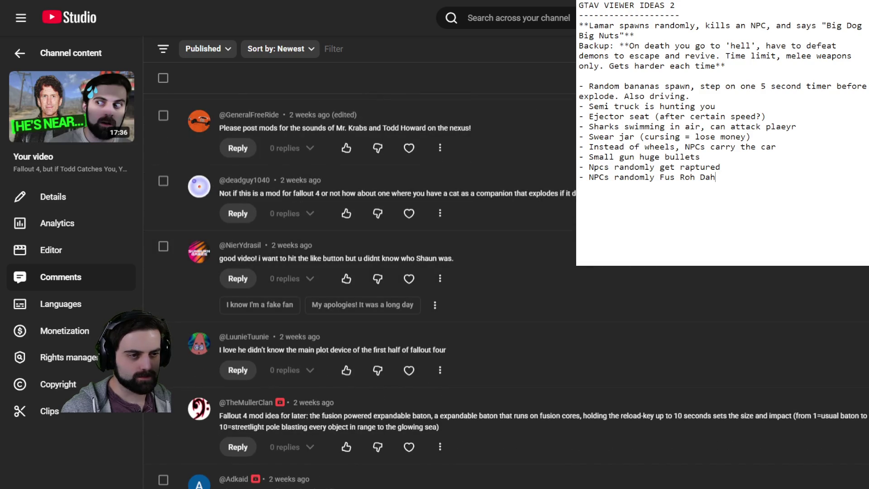
scroll(360, 289, "down", 2)
scroll(360, 289, "down", 3)
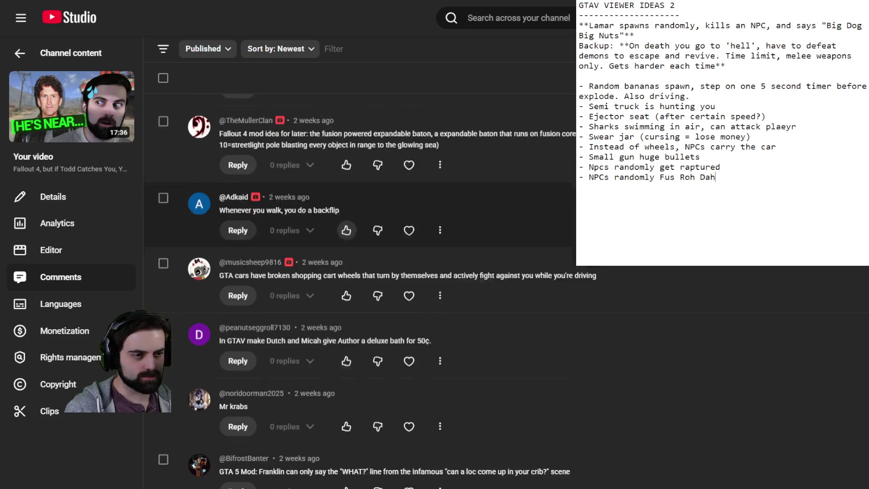
scroll(360, 290, "down", 2)
scroll(360, 217, "down", 1)
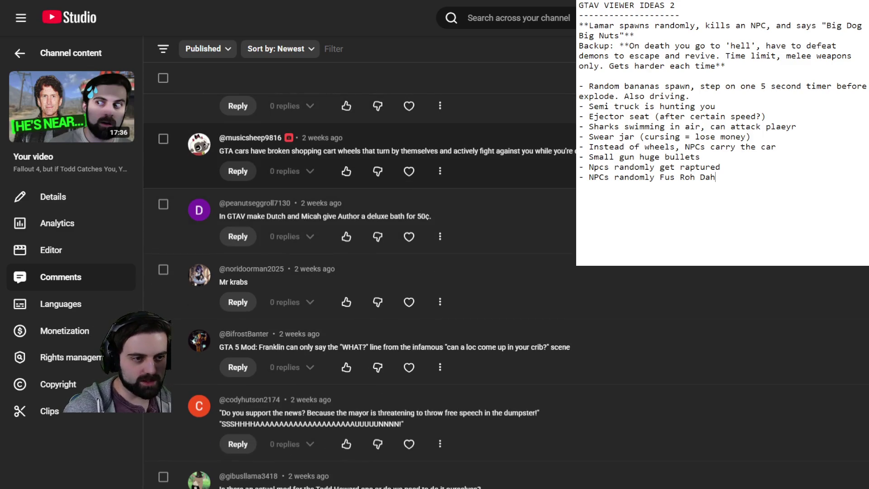
scroll(359, 154, "up", 1)
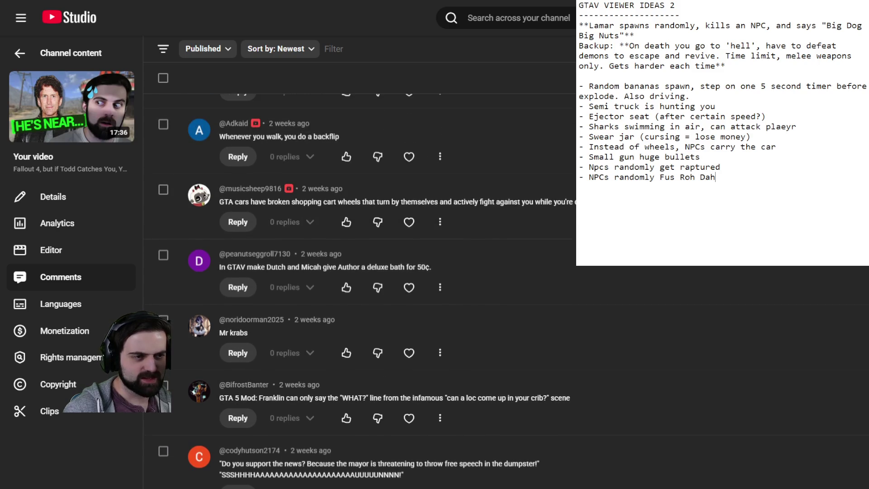
scroll(365, 291, "down", 1)
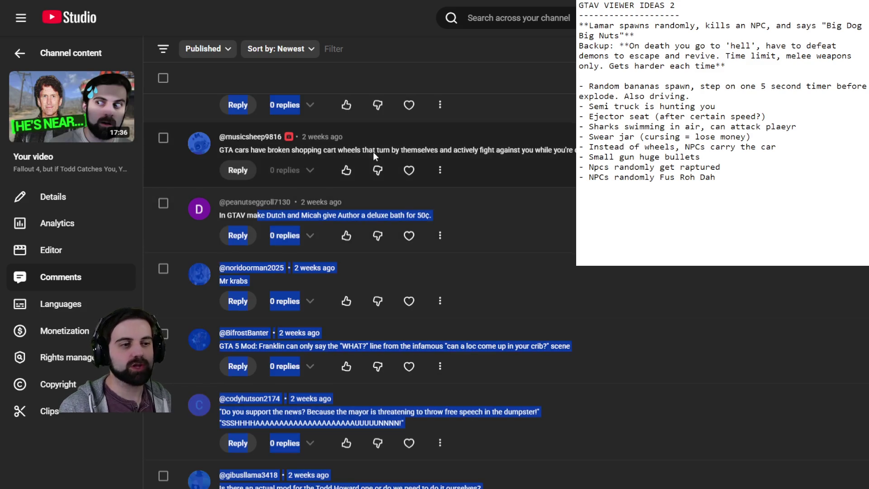
mouse_move(221, 217)
left_mouse_down()
mouse_move(407, 233)
mouse_move(397, 228)
mouse_move(423, 197)
mouse_move(455, 217)
left_mouse_up()
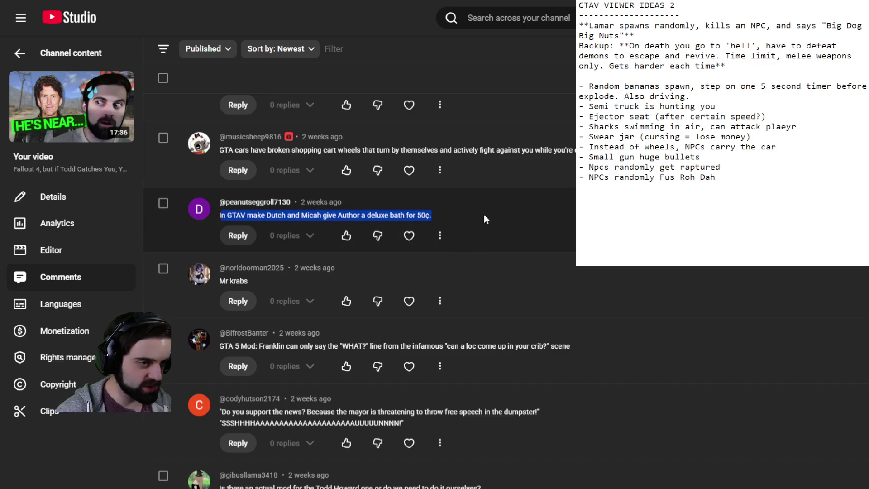
left_click(261, 213)
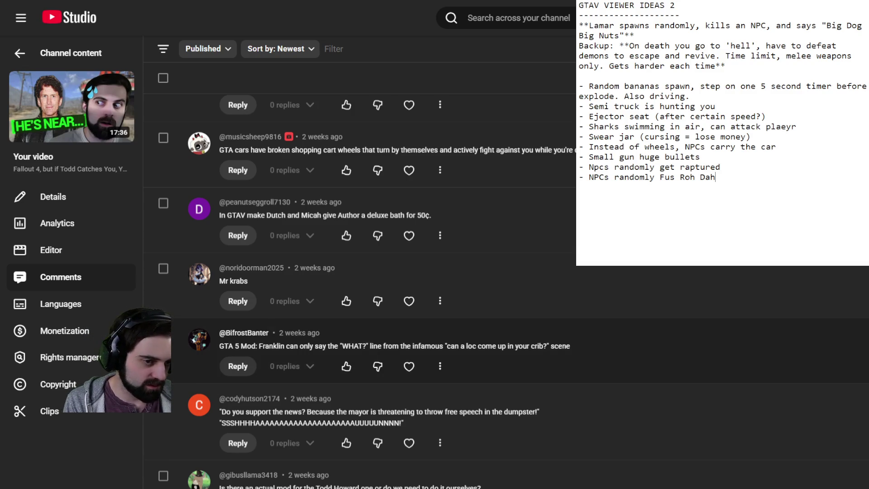
scroll(498, 344, "down", 2)
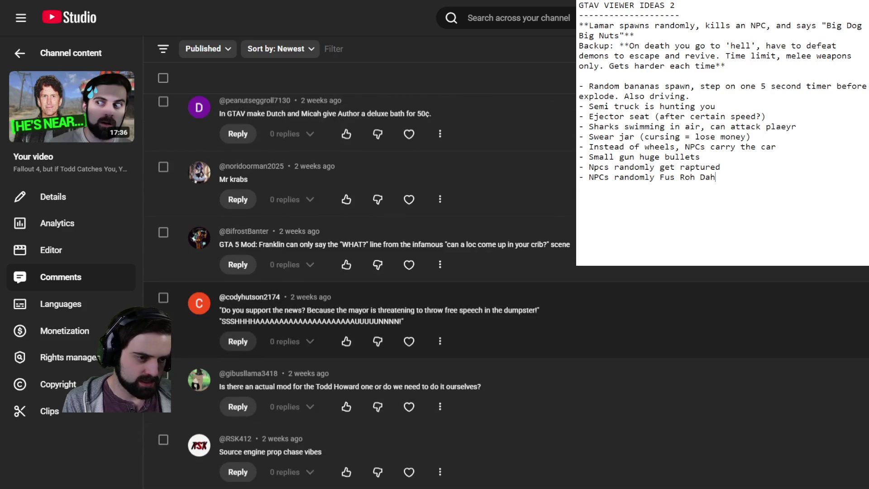
scroll(498, 317, "down", 3)
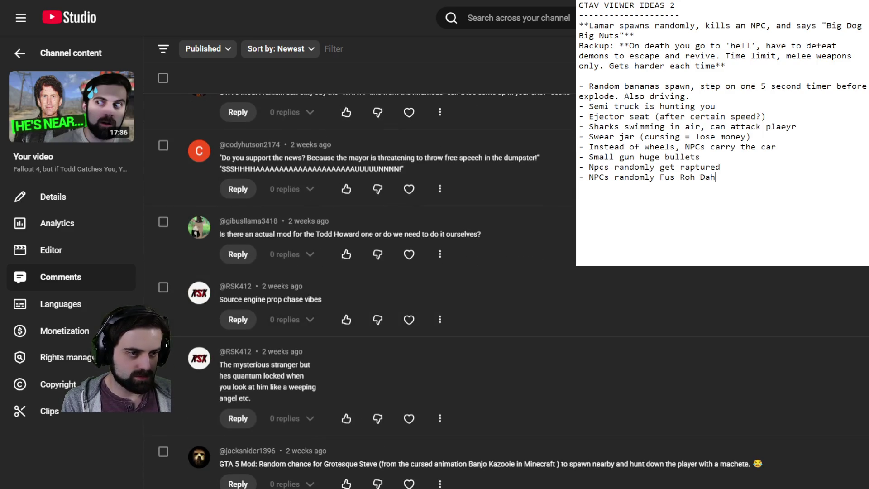
scroll(498, 317, "down", 4)
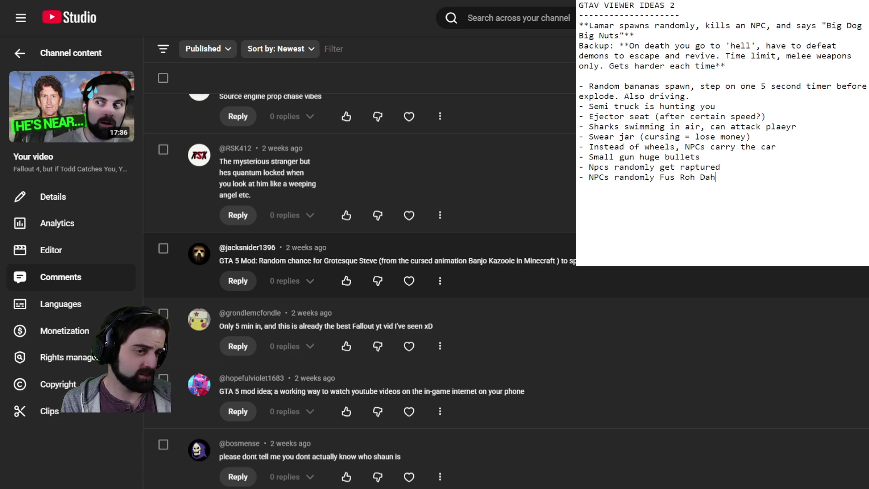
scroll(498, 281, "down", 2)
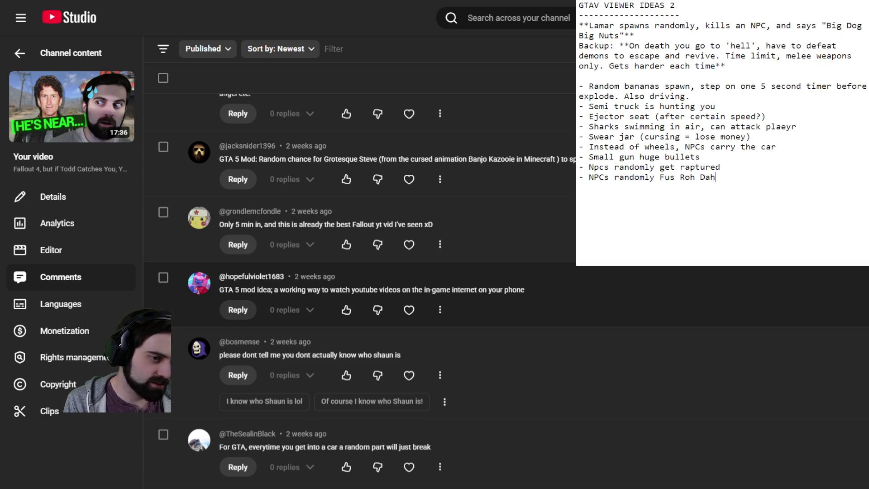
scroll(360, 289, "down", 3)
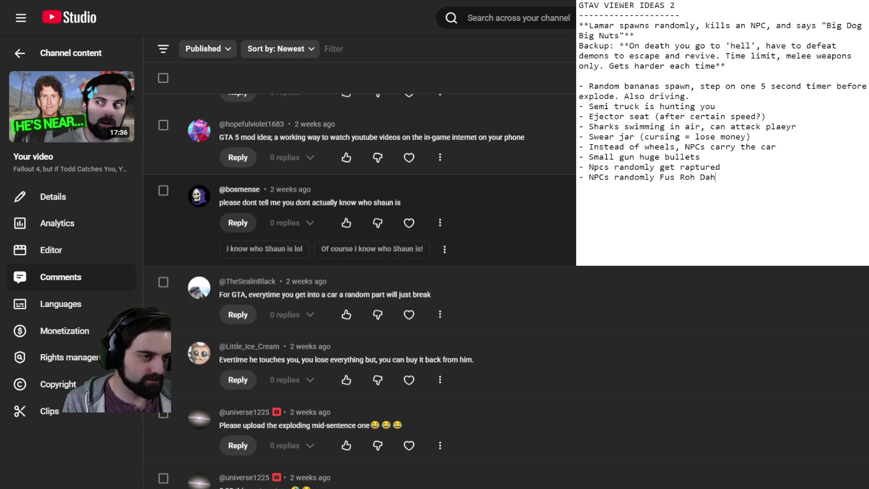
scroll(347, 223, "down", 1)
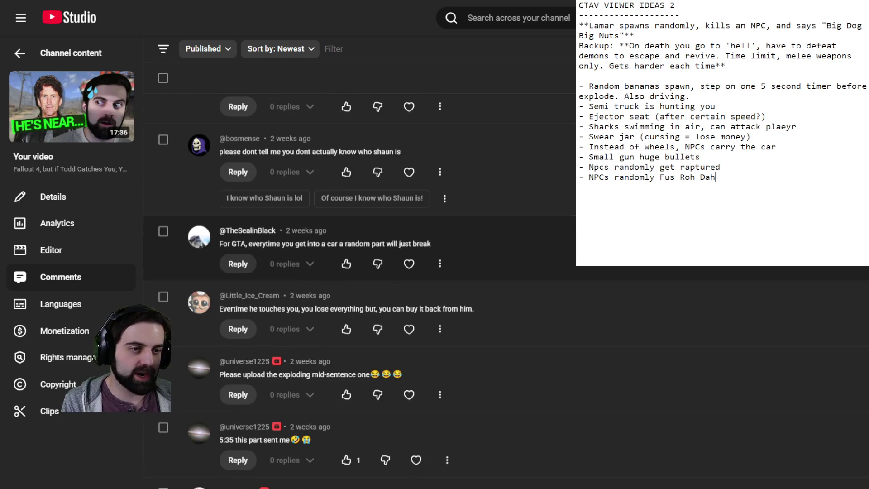
scroll(346, 226, "down", 2)
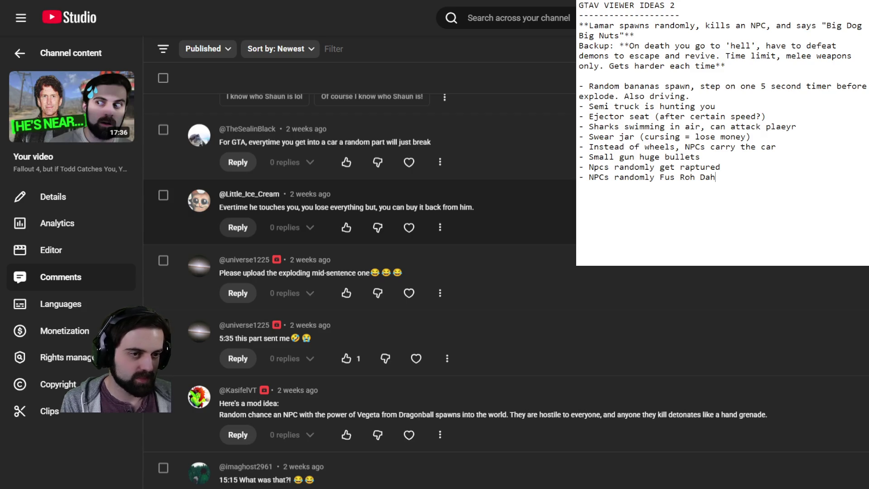
scroll(346, 217, "down", 4)
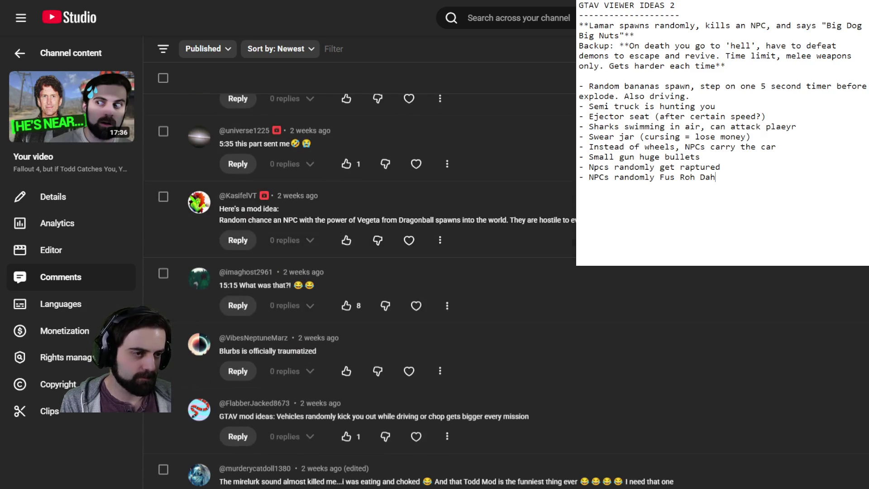
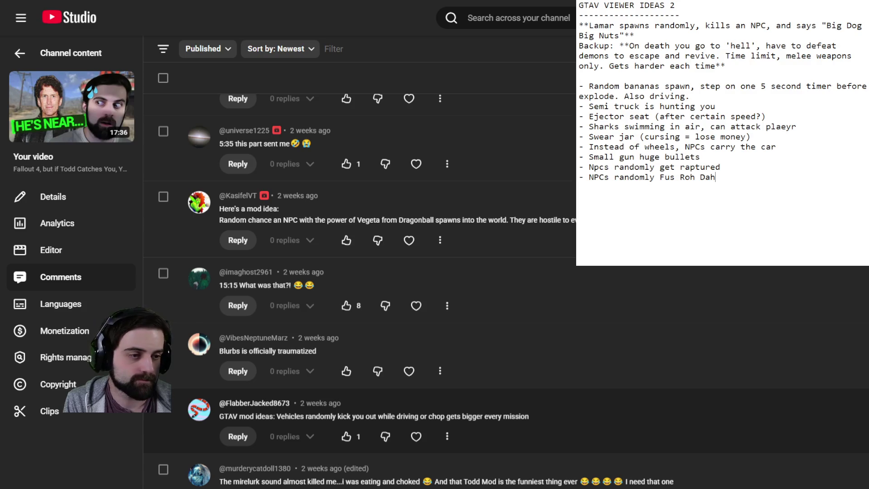
- Scroll down the Comments list to the long comment about cars becoming boats
scroll(362, 217, "down", 5)
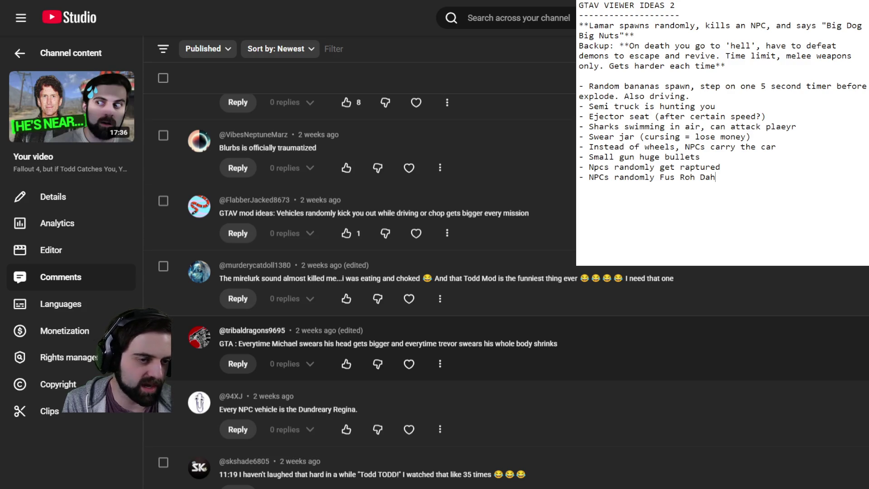
scroll(434, 289, "down", 2)
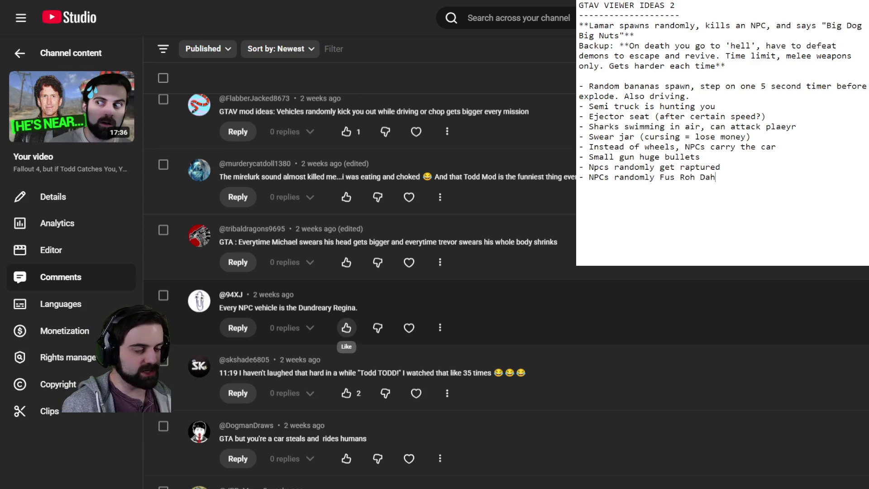
scroll(346, 327, "down", 3)
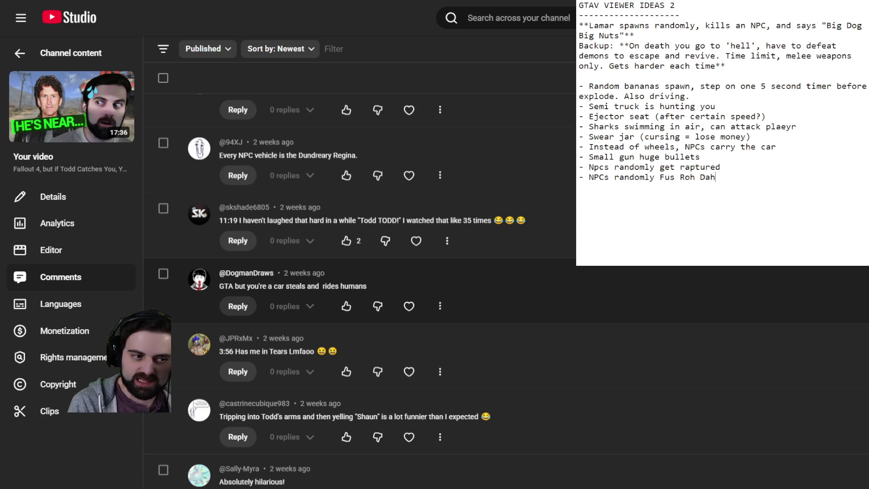
scroll(362, 289, "down", 3)
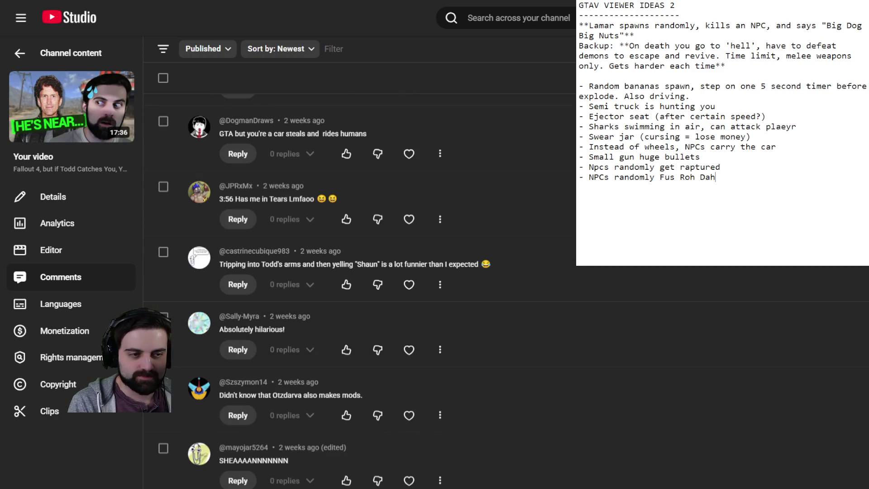
scroll(362, 290, "down", 4)
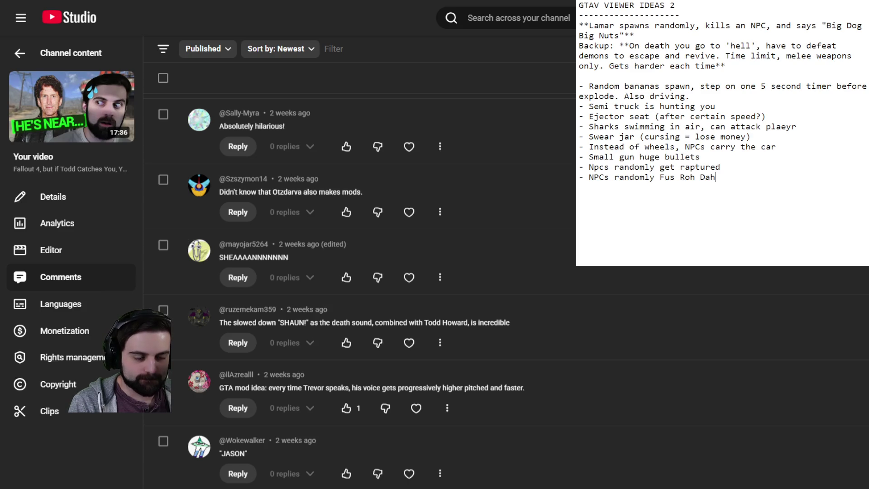
scroll(362, 290, "down", 3)
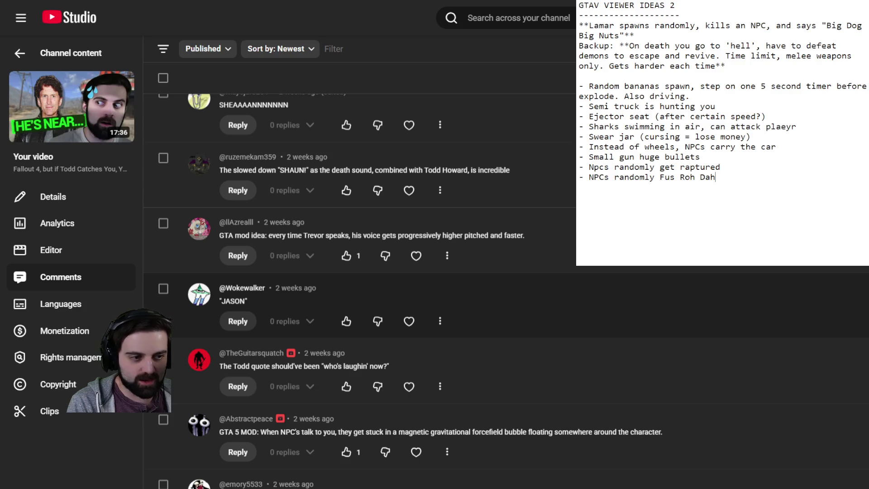
scroll(362, 317, "down", 2)
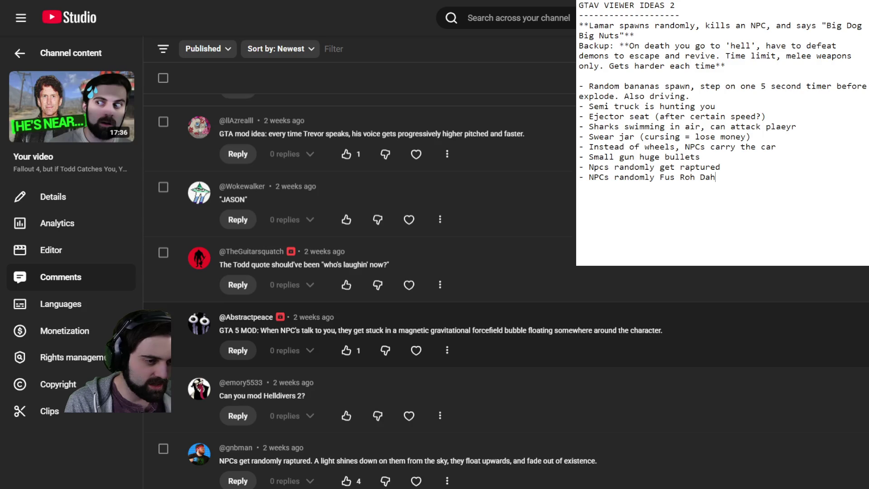
scroll(362, 294, "down", 3)
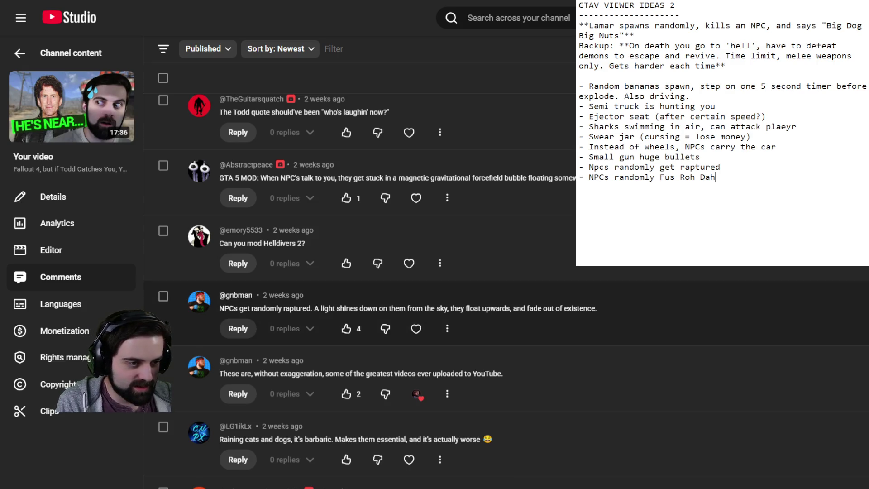
scroll(362, 312, "down", 3)
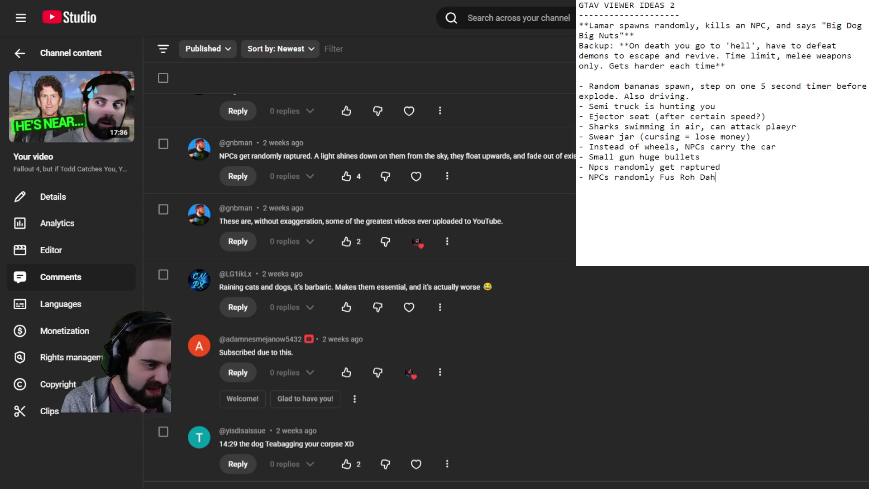
scroll(362, 294, "down", 4)
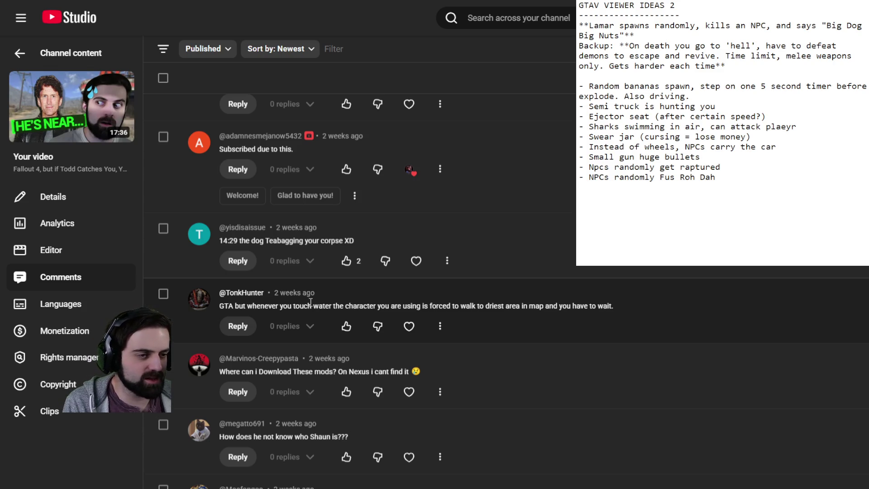
scroll(310, 302, "down", 5)
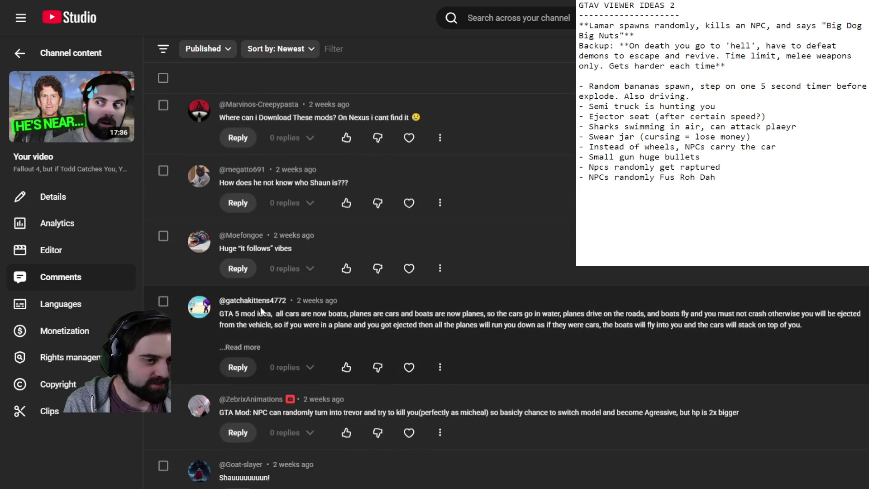
- Expand the cars-becoming-boats comment with Read more and read down through its karaoke idea
left_click(249, 348)
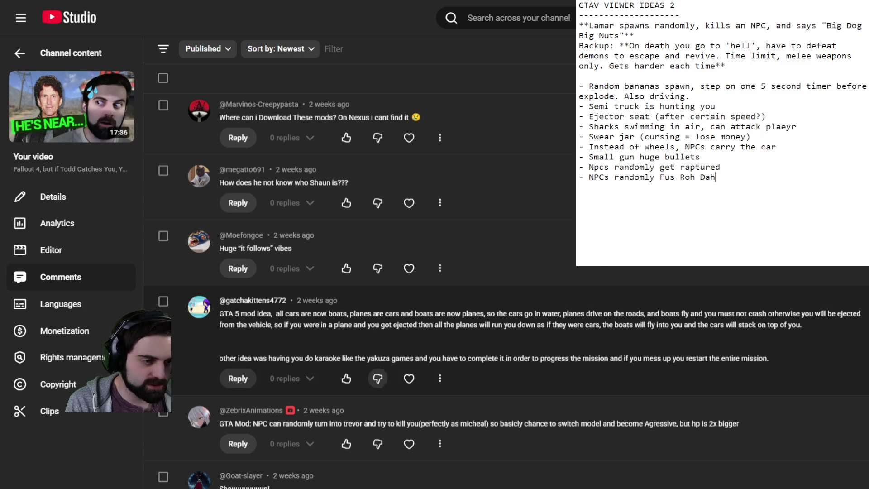
scroll(346, 342, "down", 2)
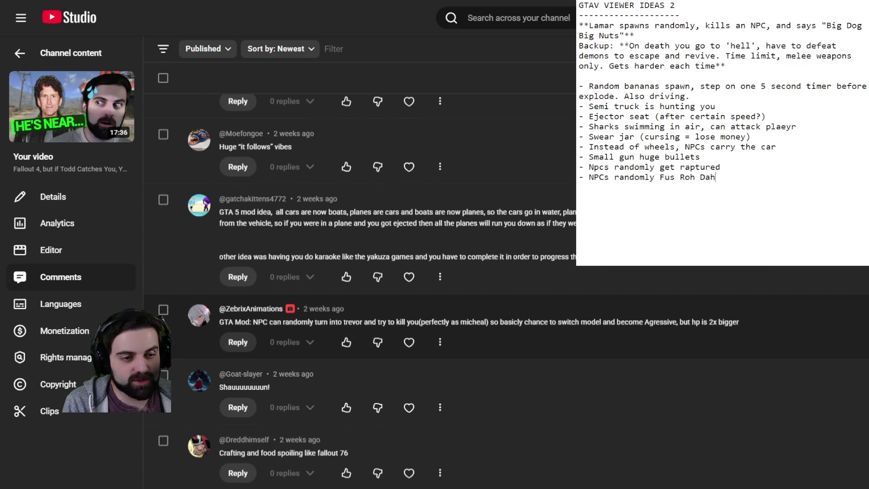
scroll(434, 290, "down", 4)
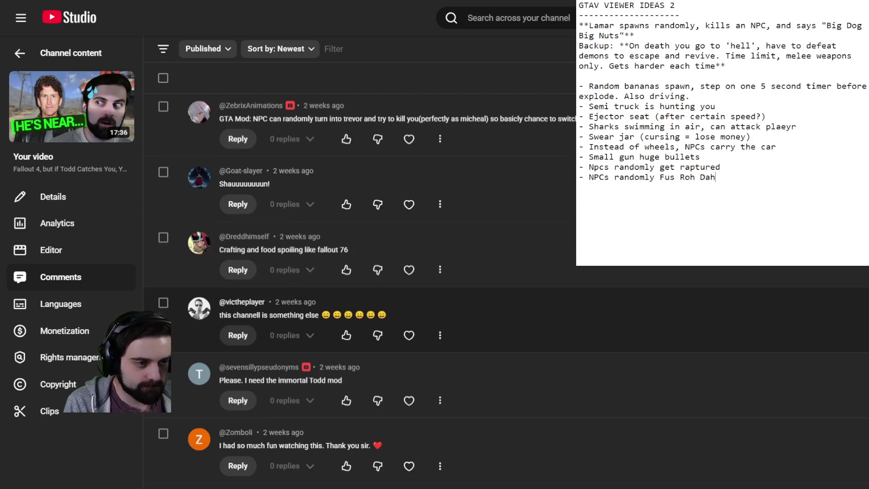
scroll(435, 289, "down", 4)
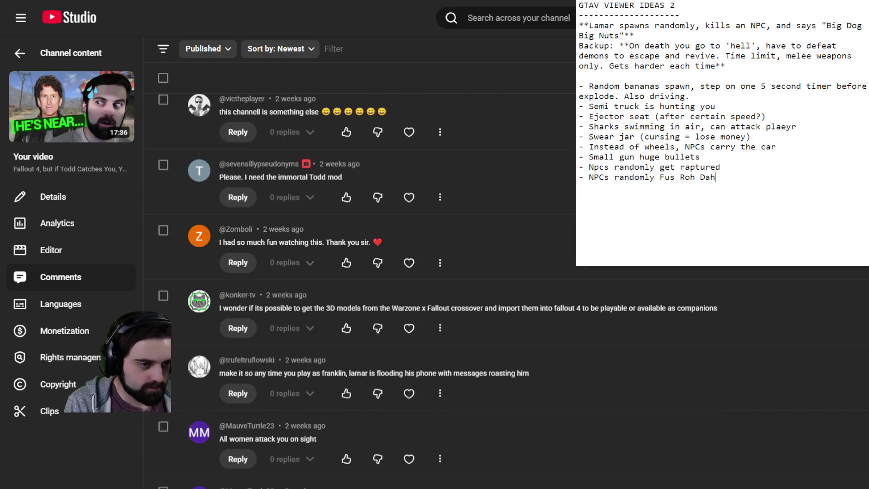
scroll(367, 294, "down", 4)
scroll(367, 272, "down", 1)
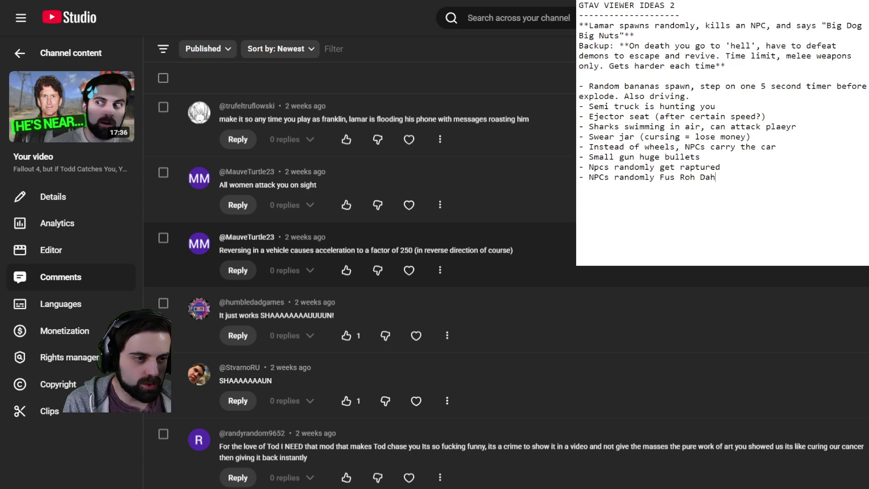
scroll(362, 272, "down", 3)
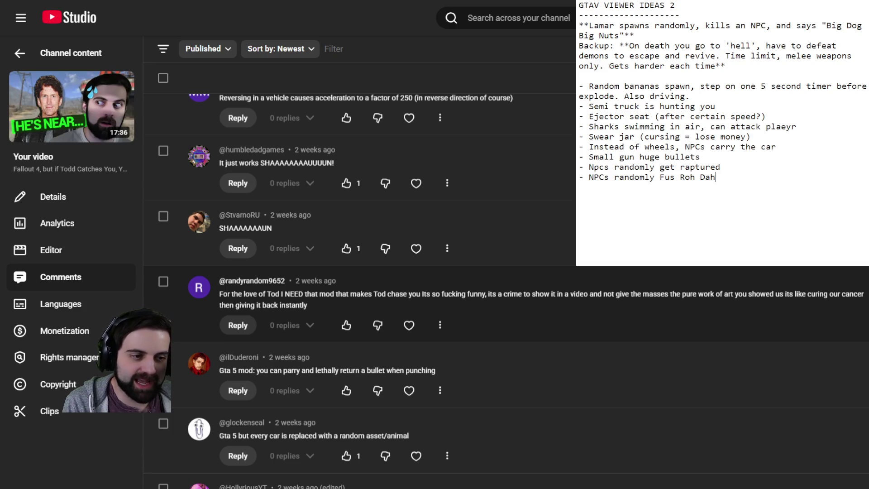
scroll(362, 272, "down", 3)
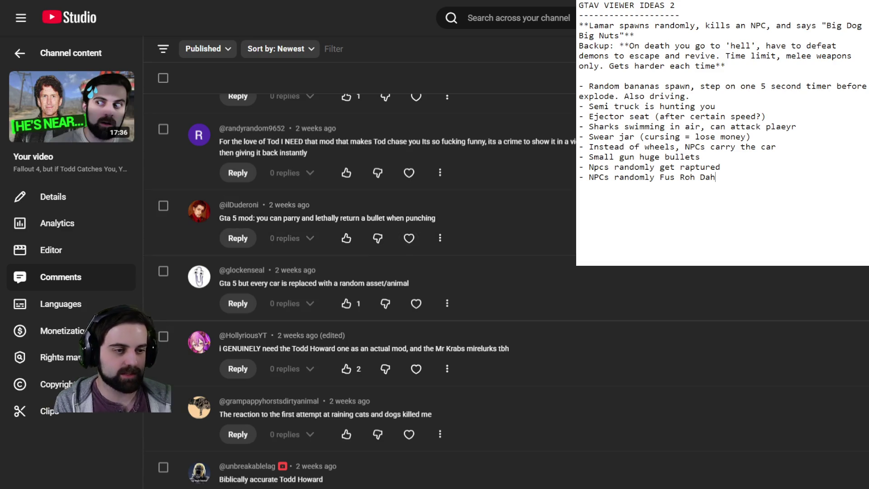
scroll(358, 271, "down", 3)
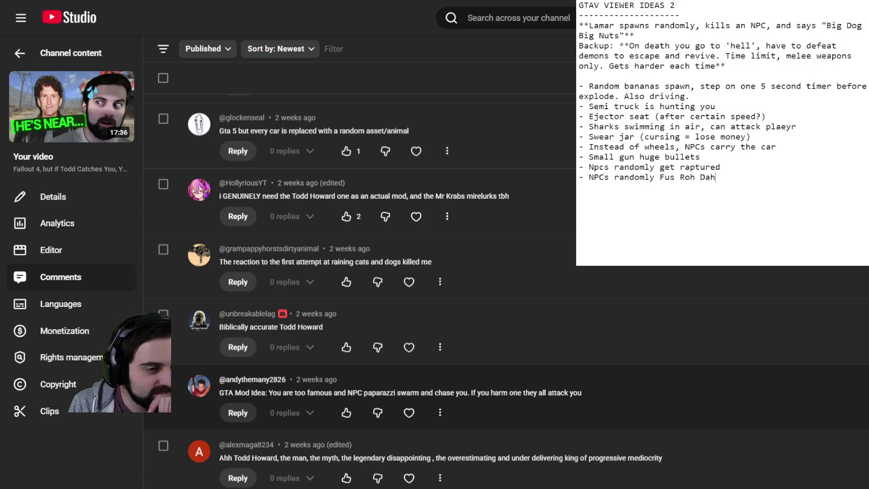
- Add '- You are famous and paprazzi swarms you' as the last line of the Notepad list
left_click(729, 203)
type("- You are famous and paprazzi swarms")
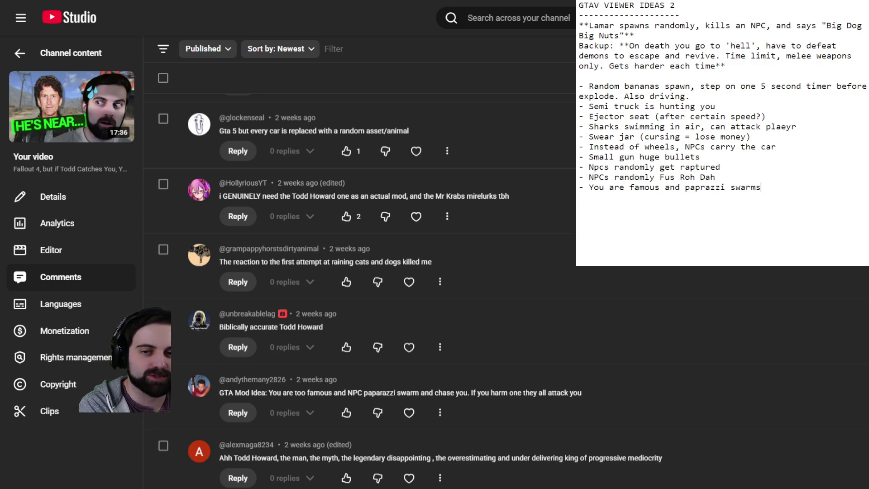
type(" you")
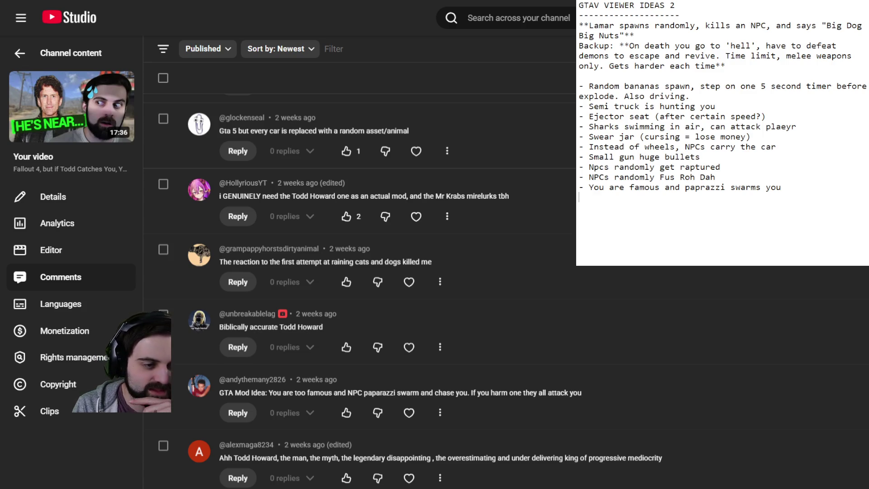
scroll(360, 290, "down", 3)
- Scroll through the comments to find the mountain lion idea
scroll(359, 289, "down", 2)
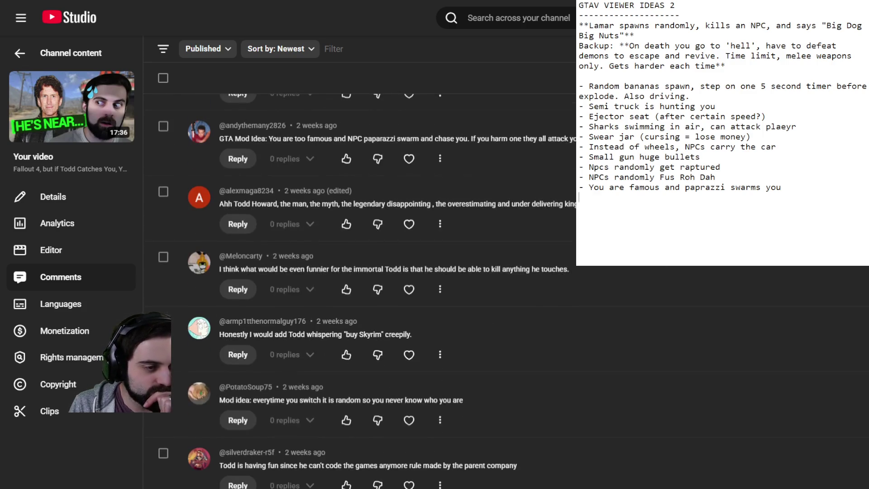
scroll(408, 408, "down", 3)
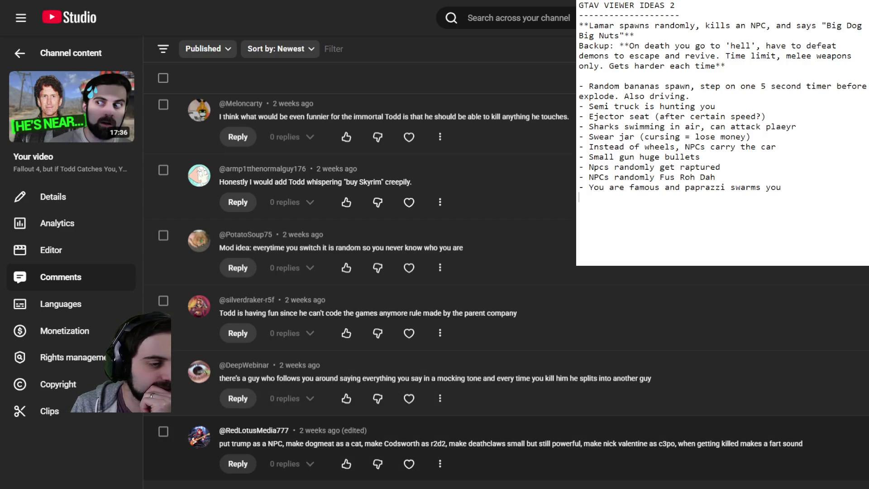
scroll(362, 290, "down", 3)
scroll(362, 289, "down", 3)
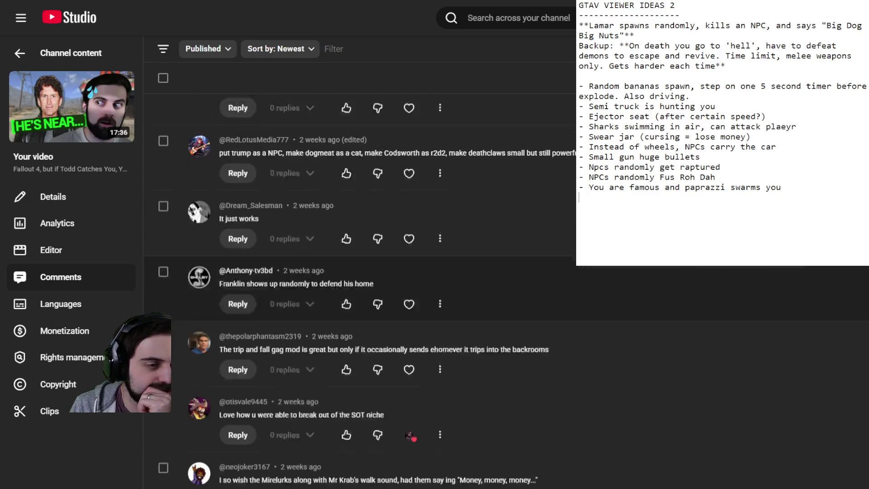
scroll(362, 290, "down", 3)
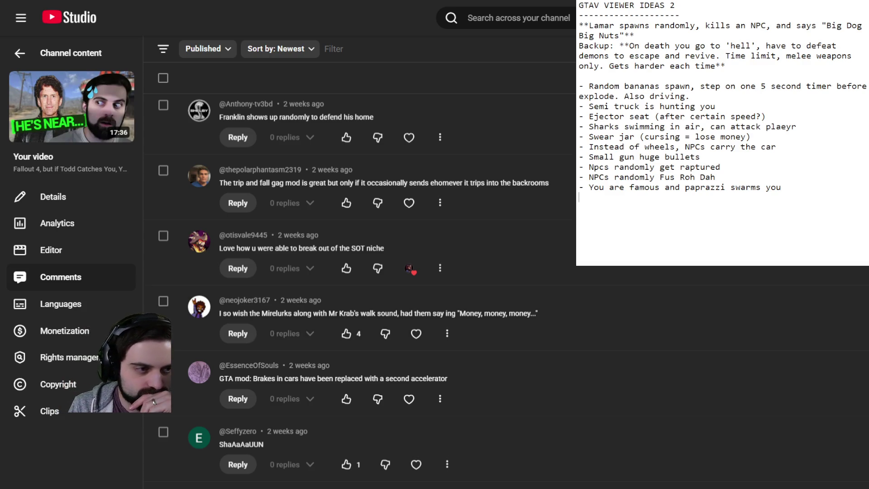
scroll(362, 290, "down", 3)
scroll(362, 289, "up", 2)
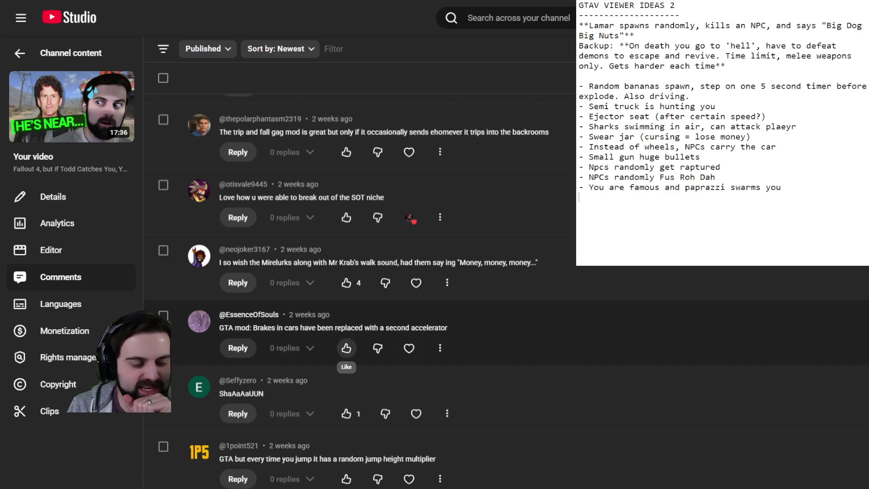
scroll(346, 348, "down", 2)
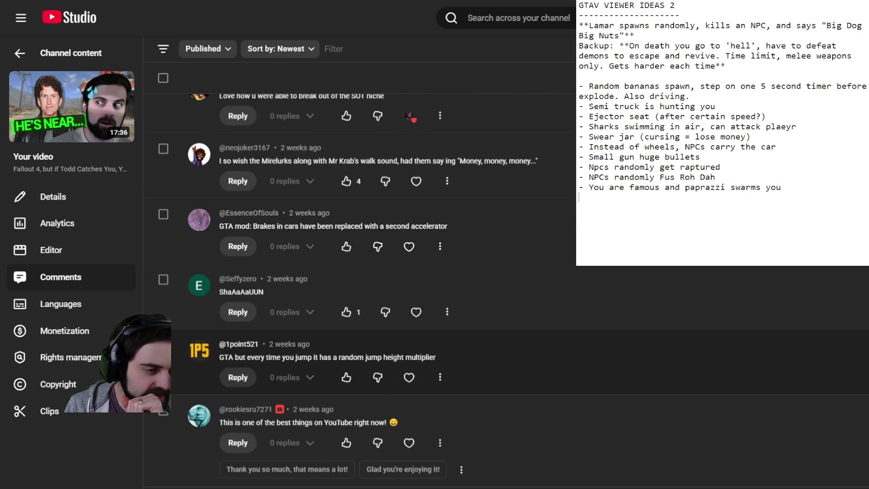
scroll(346, 348, "down", 3)
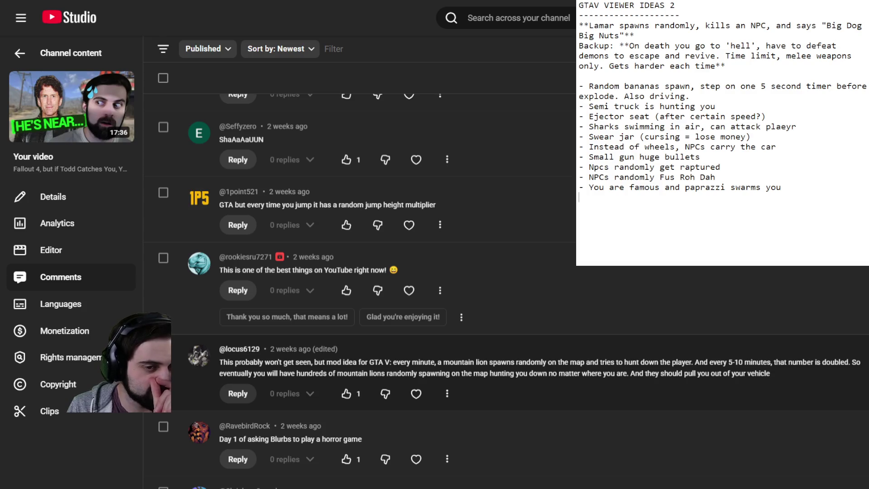
scroll(497, 371, "down", 3)
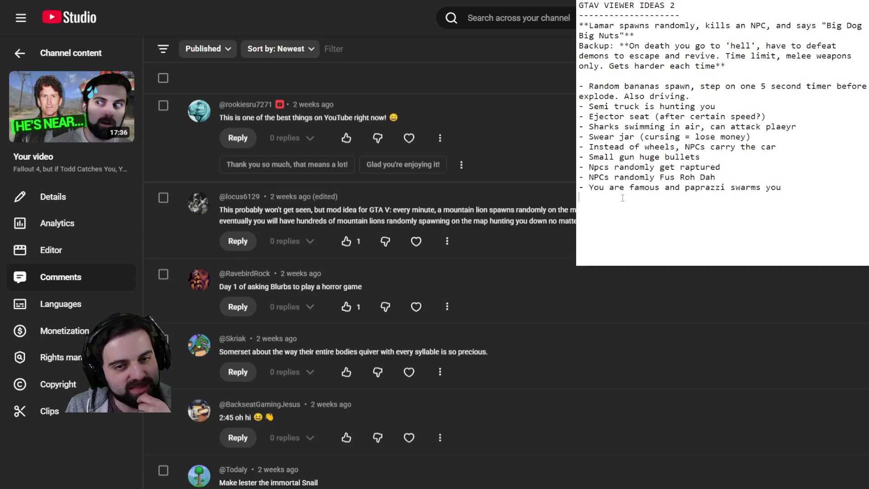
- Add the bullet 'mountain lion spawns every minute, and doubles every 5min' and begin a new dash line
left_click(617, 199)
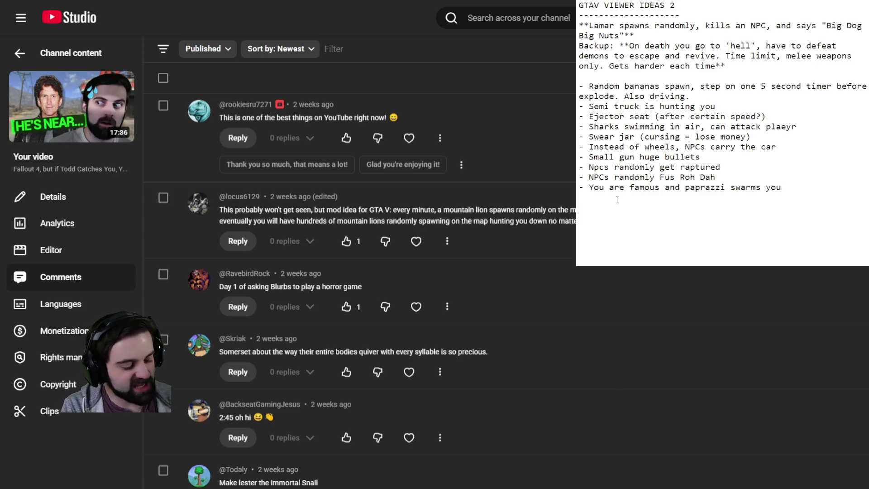
type("- ")
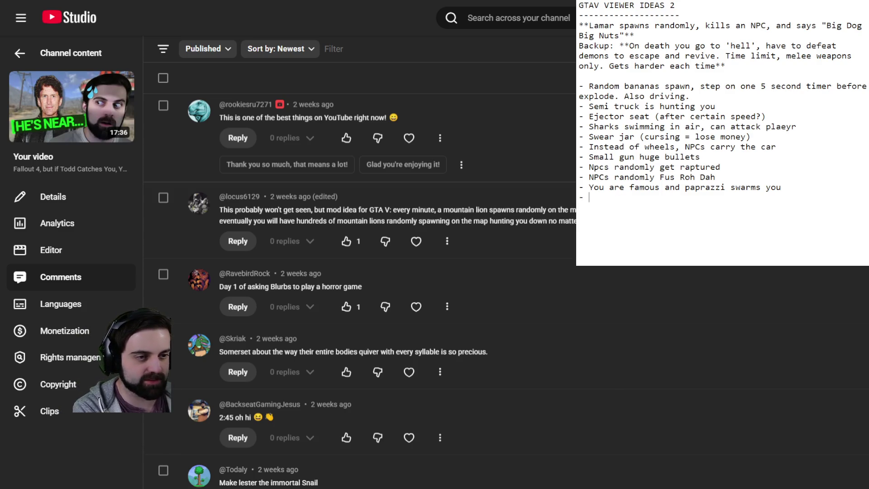
type("mountain")
type("ion spawns ")
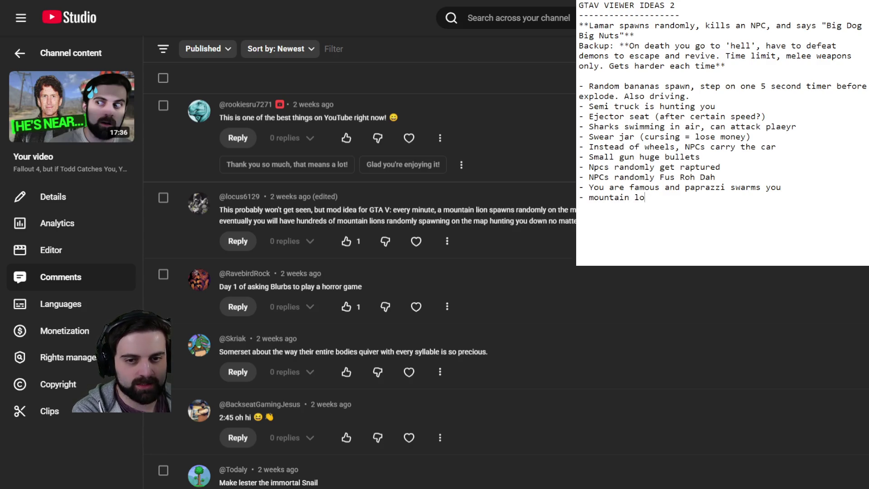
type("every")
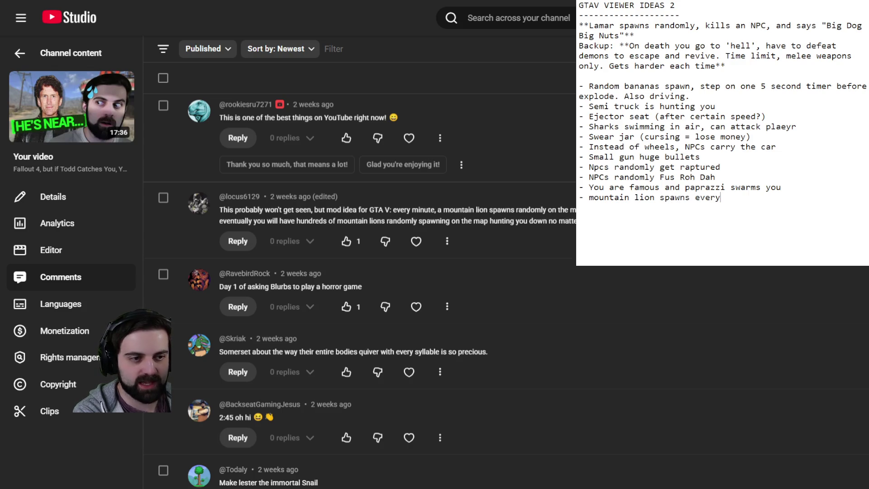
type(" minute, and doubles every 5min")
key("Return")
type("-")
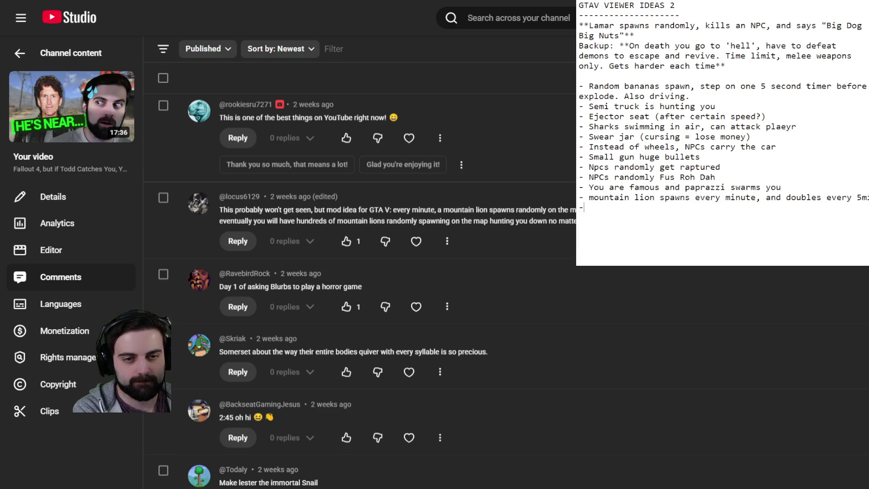
scroll(357, 290, "down", 5)
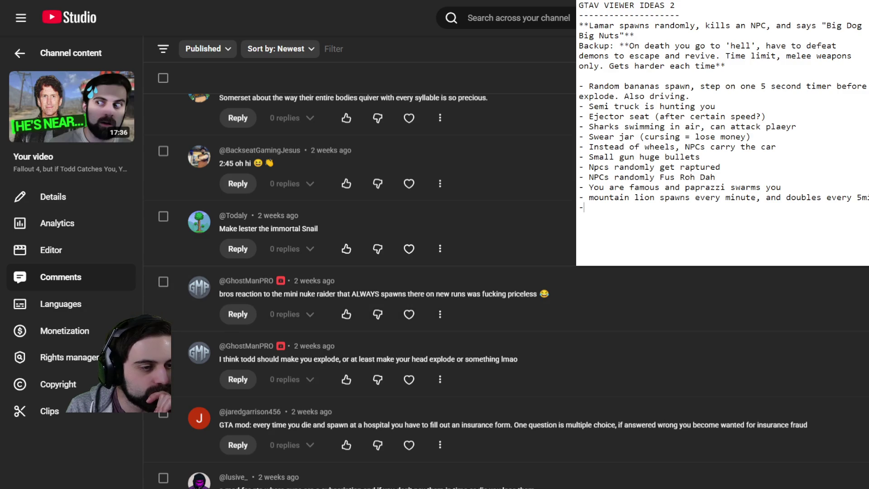
scroll(358, 290, "down", 4)
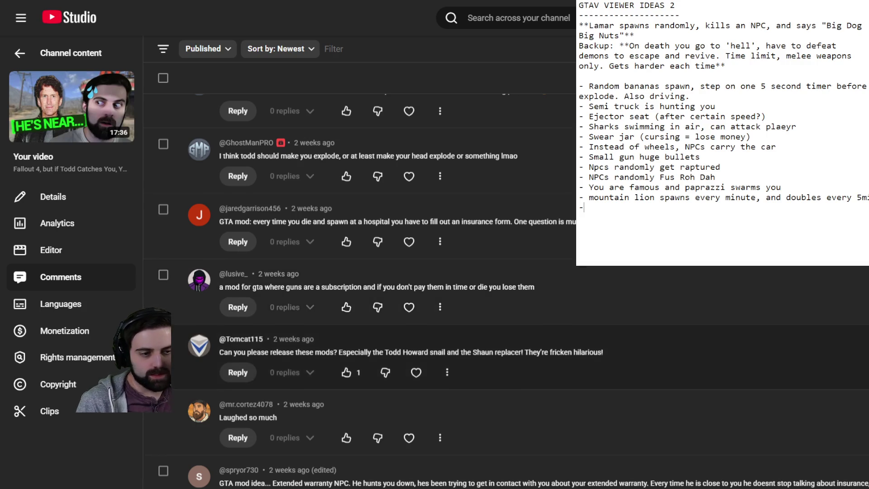
scroll(362, 271, "down", 2)
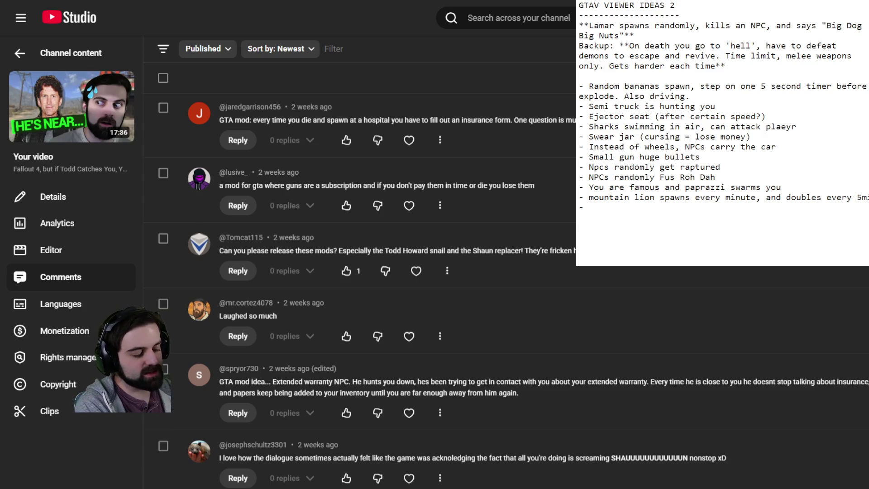
- Write the bullet 'annoying insurance salesman', correcting the 'salesman' typo
type("insurance saleme")
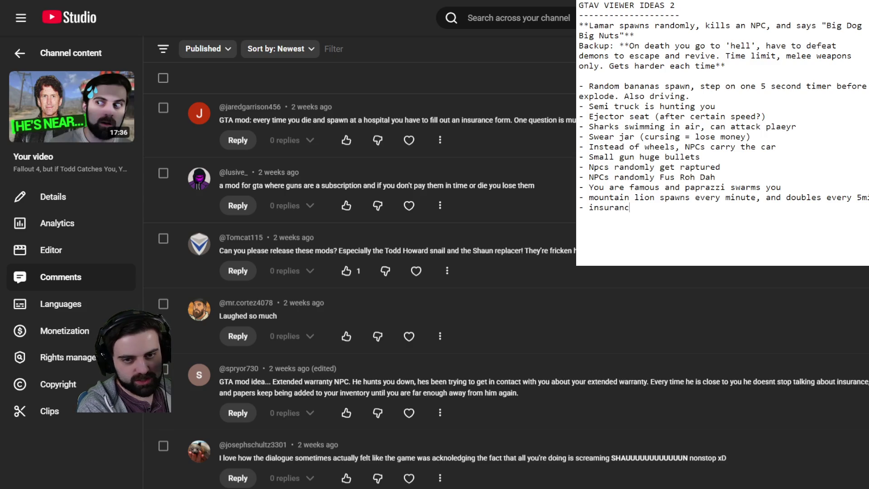
key("BackSpace")
key("BackSpace")
type("sman")
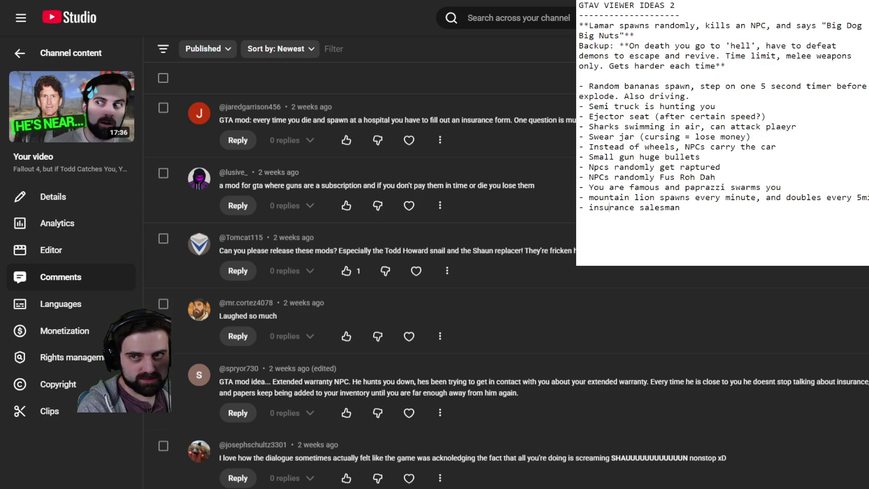
left_click(588, 207)
type("annoying")
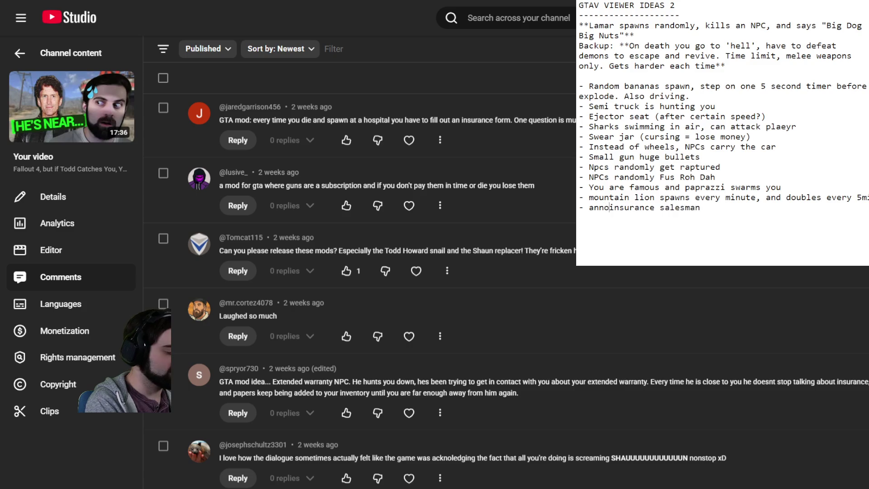
key("Right")
key("Right")
key("Right")
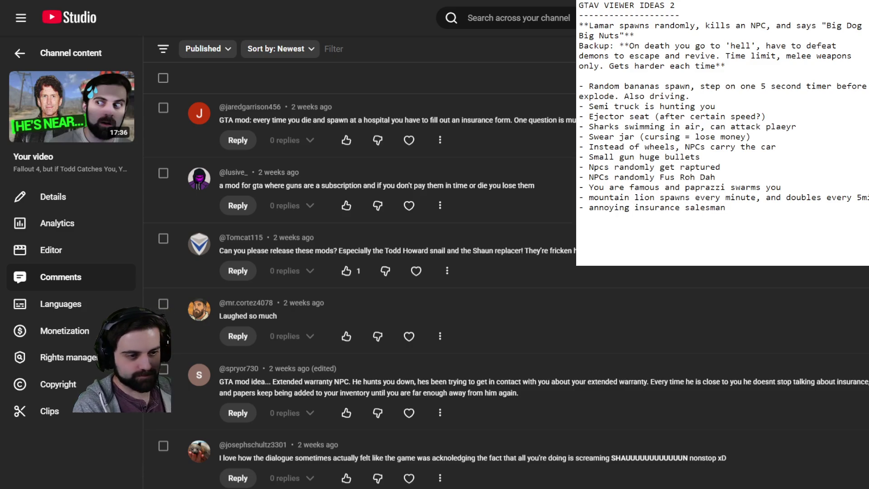
- Start an empty line below the salesman idea and browse further comments
scroll(452, 398, "down", 5)
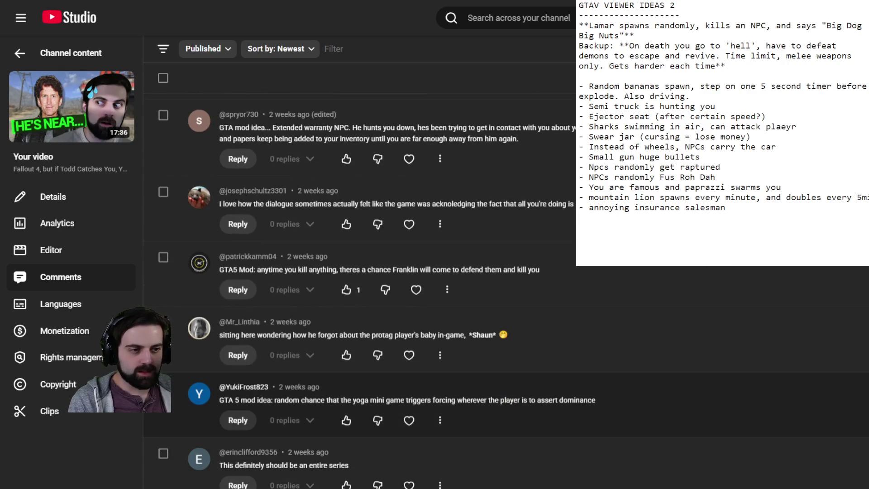
key("Return")
scroll(453, 394, "down", 2)
scroll(453, 393, "up", 14)
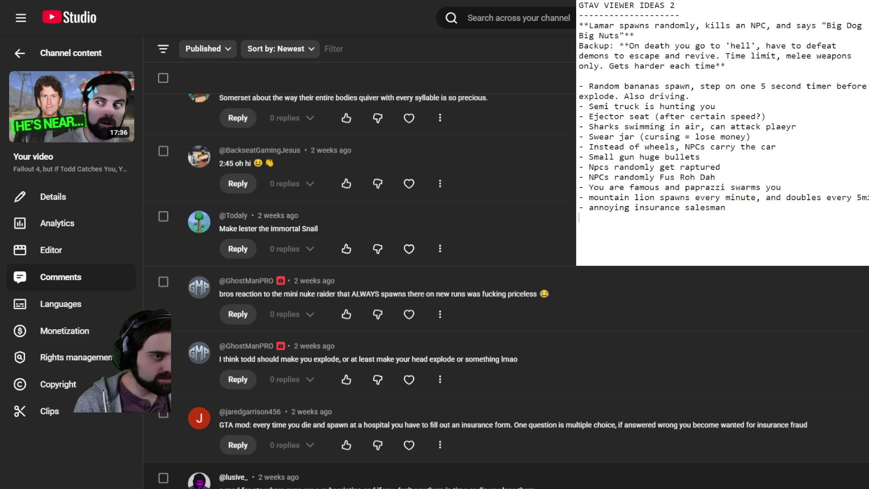
scroll(362, 289, "down", 7)
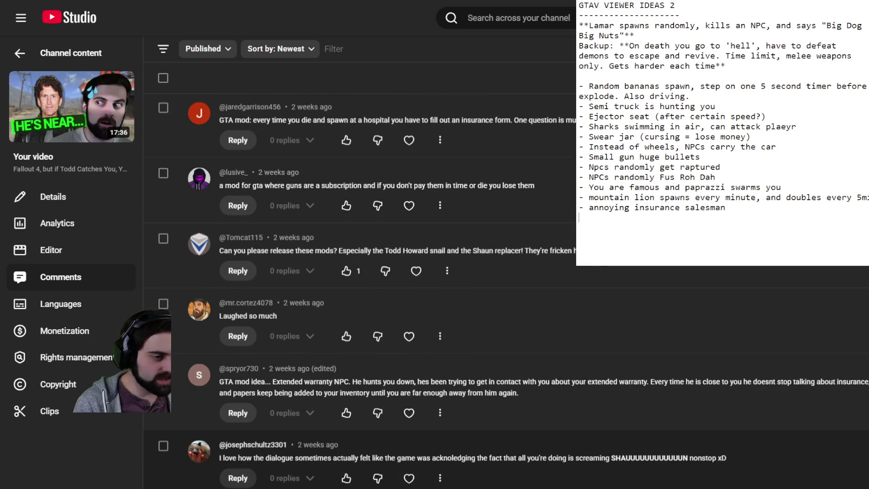
scroll(362, 340, "down", 5)
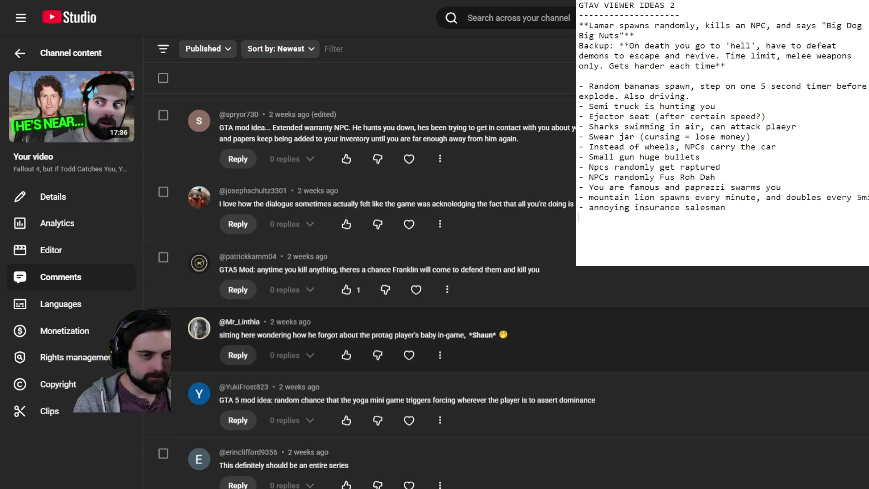
- Scroll to the adrenaline-meter comment and type '- Crank adrenaline meter' in the notes
scroll(346, 326, "down", 2)
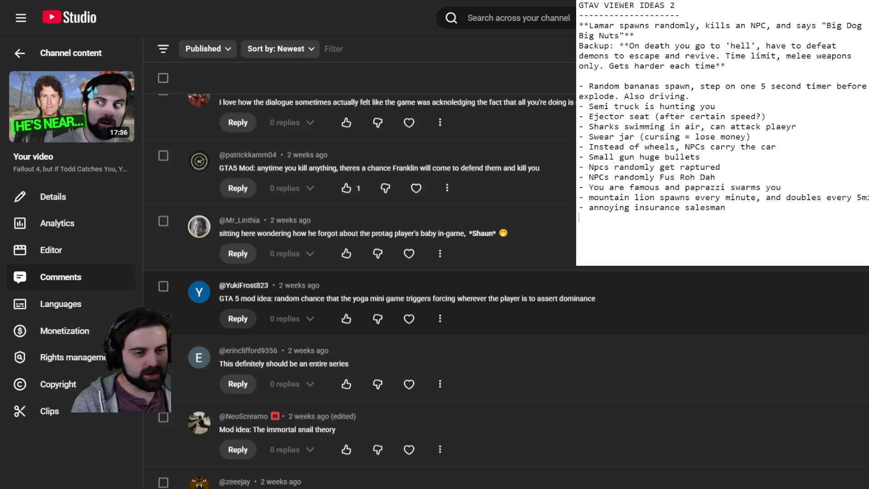
scroll(362, 290, "down", 3)
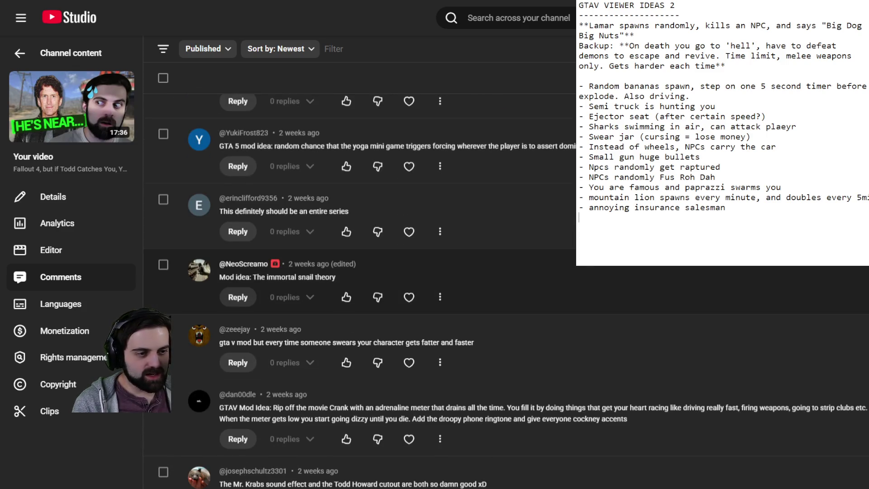
scroll(362, 290, "down", 3)
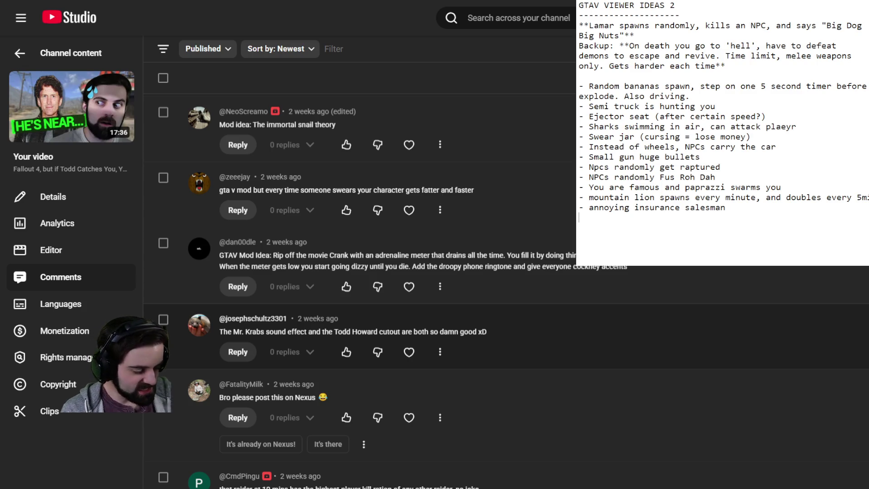
type("- Crank")
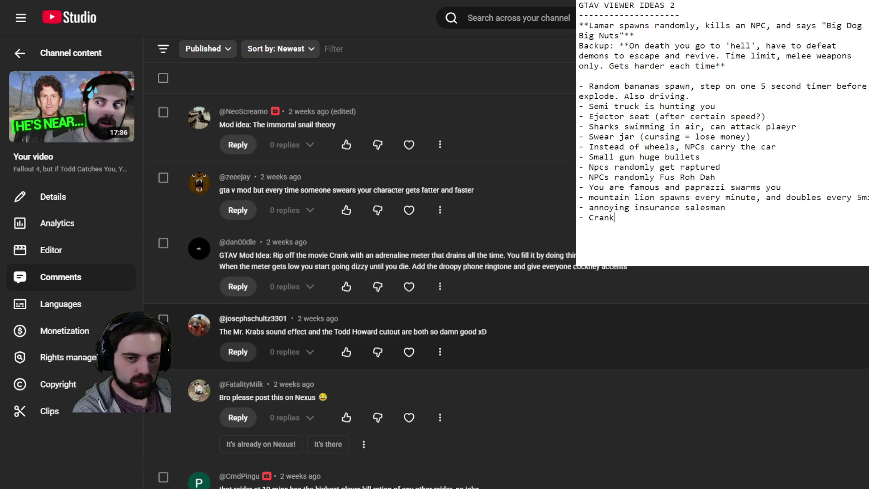
type(" adrenaline meter")
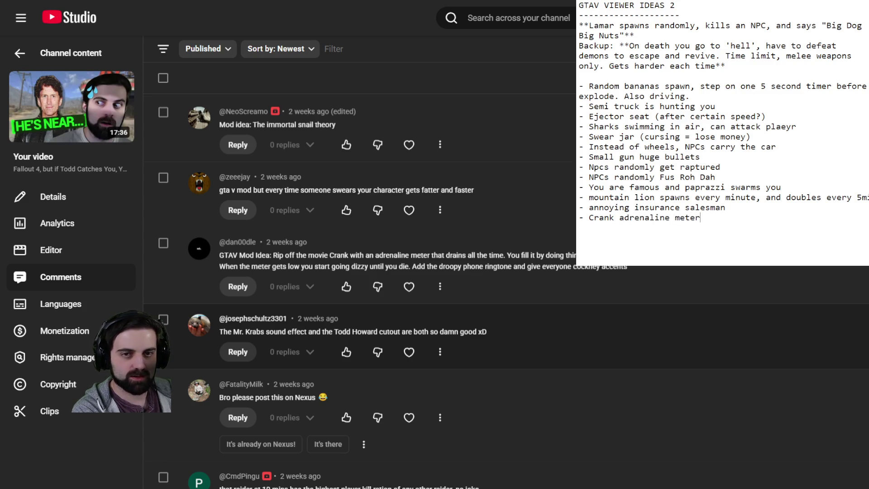
- Start a new line below the 'Crank adrenaline meter' bullet
key("Return")
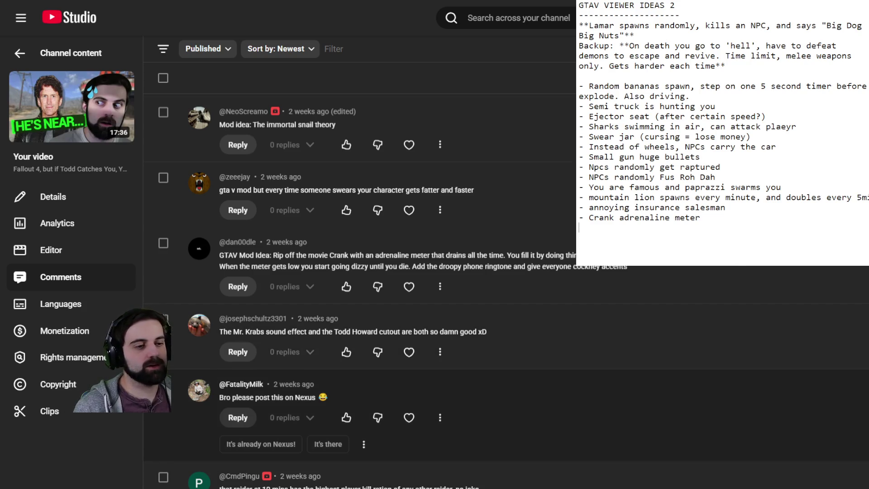
scroll(506, 291, "down", 5)
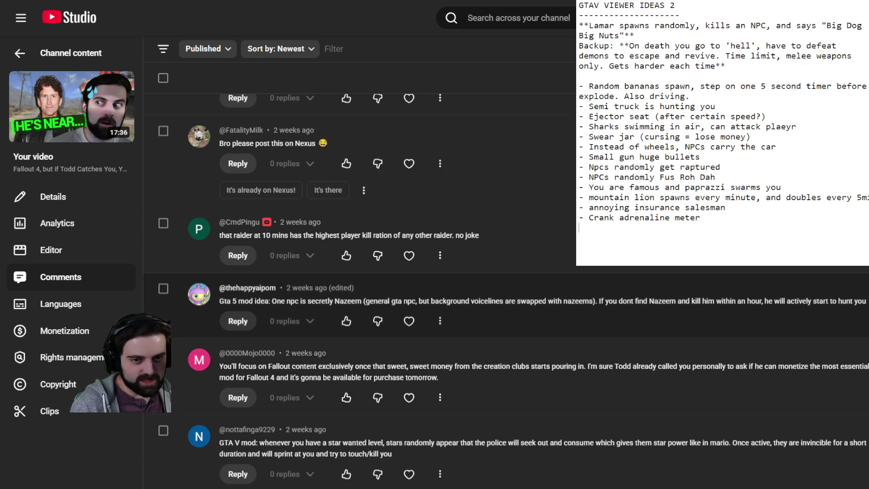
scroll(362, 304, "down", 2)
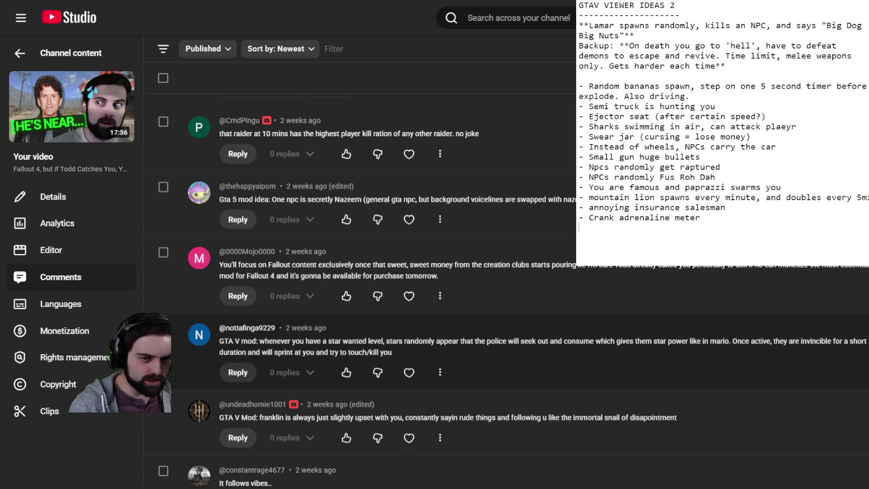
scroll(362, 343, "down", 3)
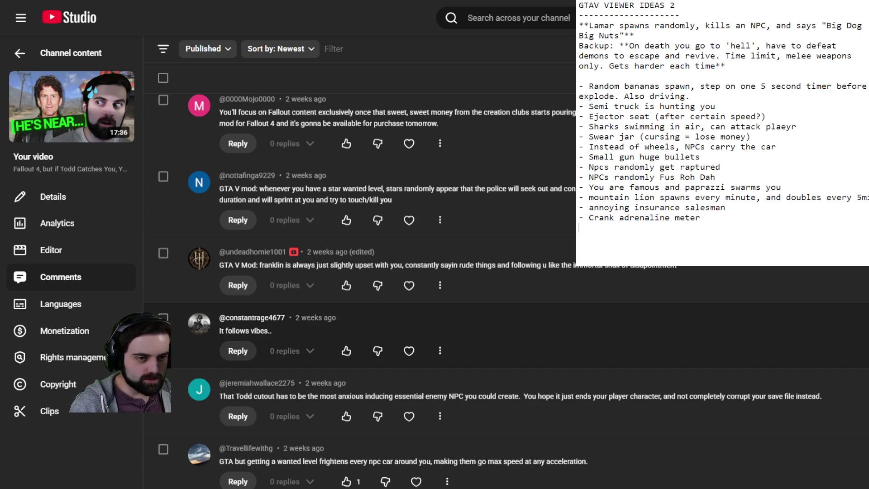
scroll(362, 289, "down", 3)
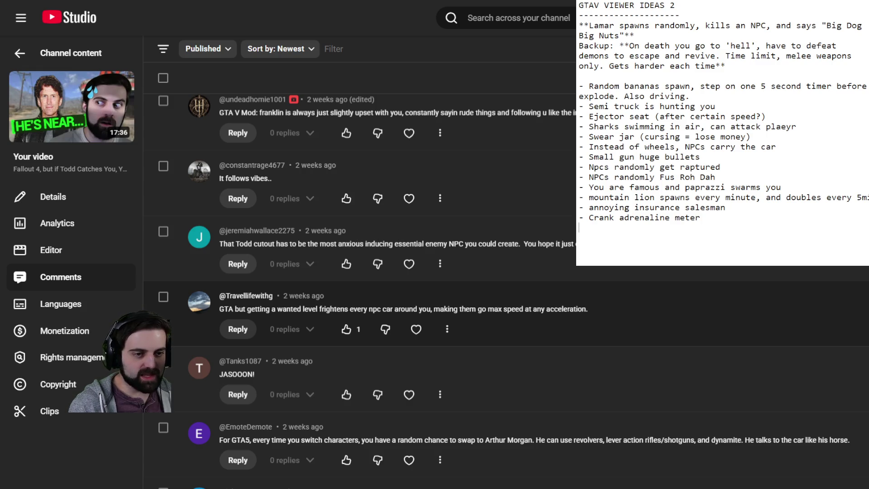
scroll(362, 289, "down", 3)
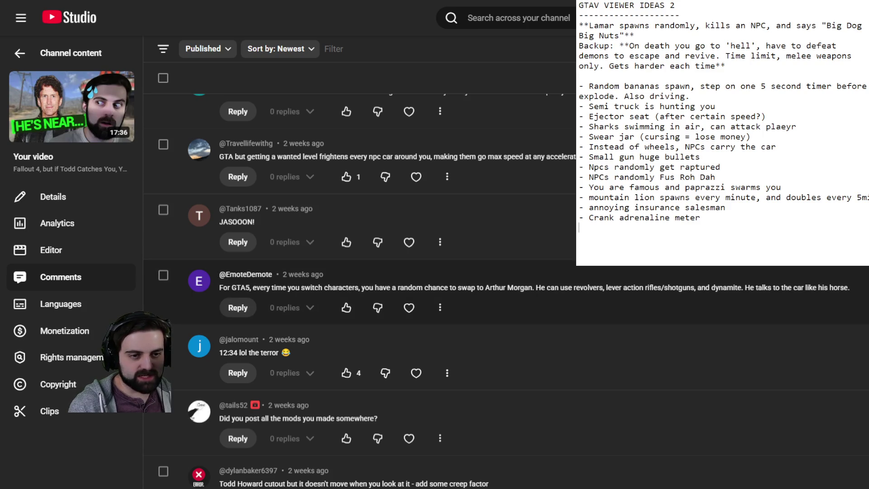
scroll(362, 289, "down", 3)
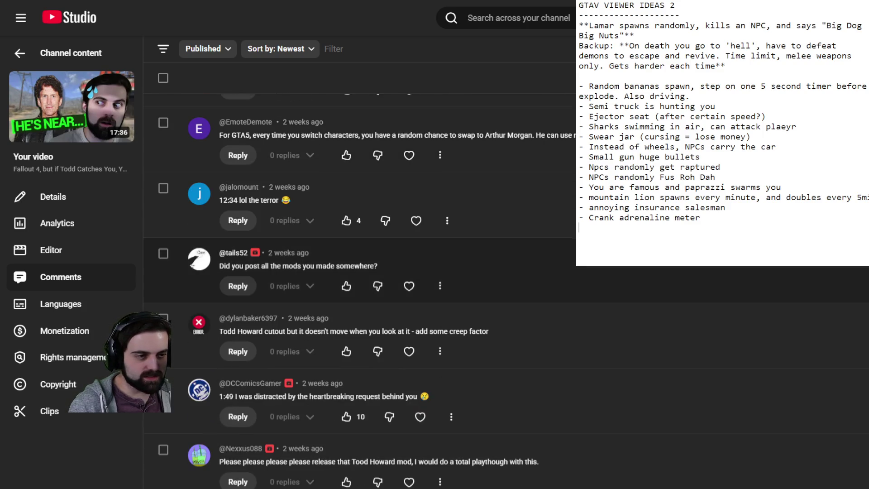
scroll(362, 290, "down", 3)
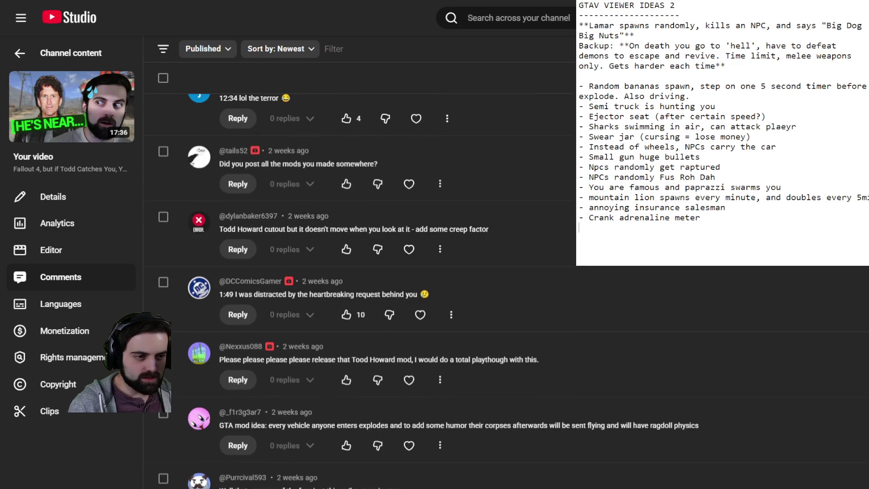
scroll(362, 290, "down", 1)
scroll(362, 190, "down", 3)
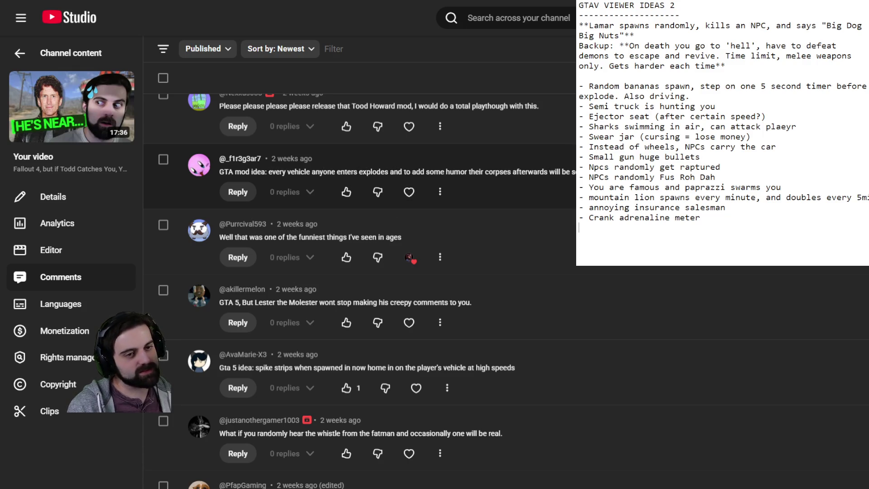
scroll(362, 289, "down", 3)
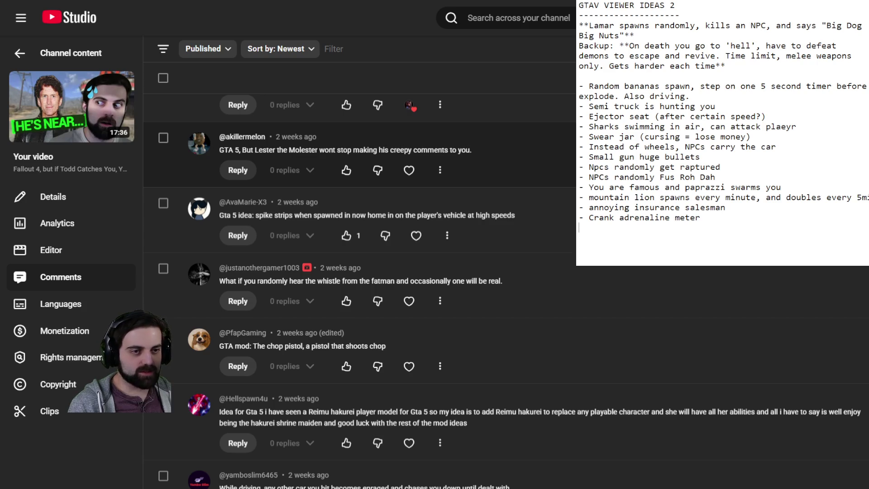
scroll(360, 289, "down", 1)
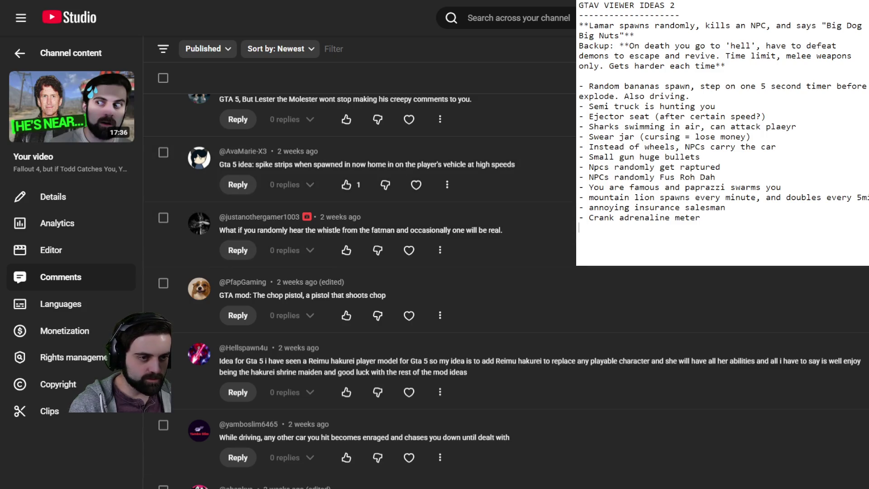
scroll(359, 190, "down", 2)
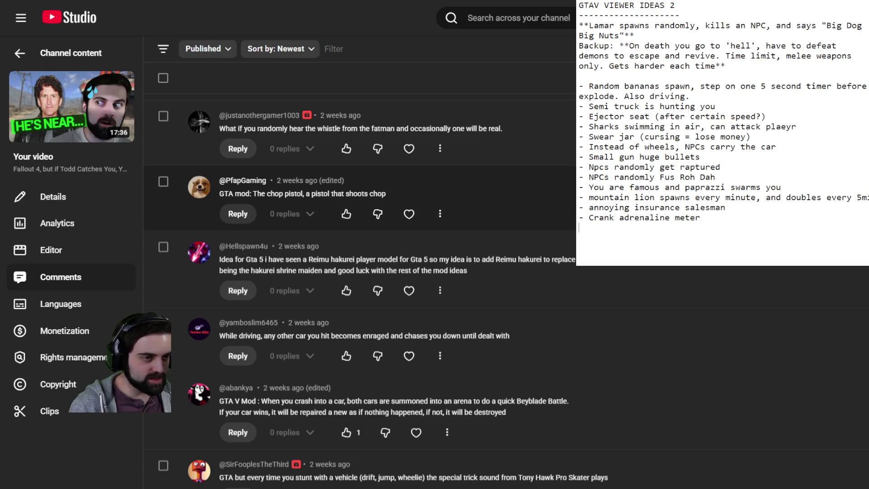
scroll(378, 213, "down", 2)
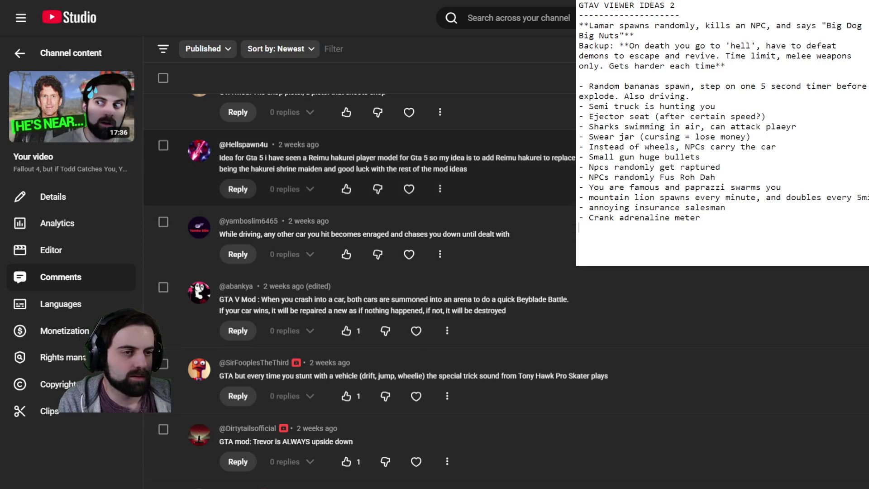
mouse_move(310, 159)
left_mouse_down()
mouse_move(575, 157)
mouse_move(471, 170)
mouse_move(543, 158)
mouse_move(220, 158)
mouse_move(319, 171)
mouse_move(469, 171)
mouse_move(451, 170)
left_mouse_up()
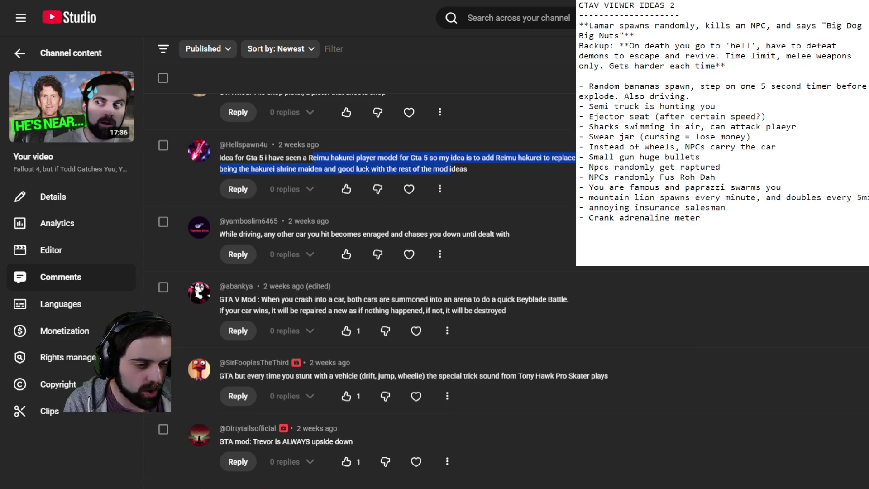
left_click(450, 170)
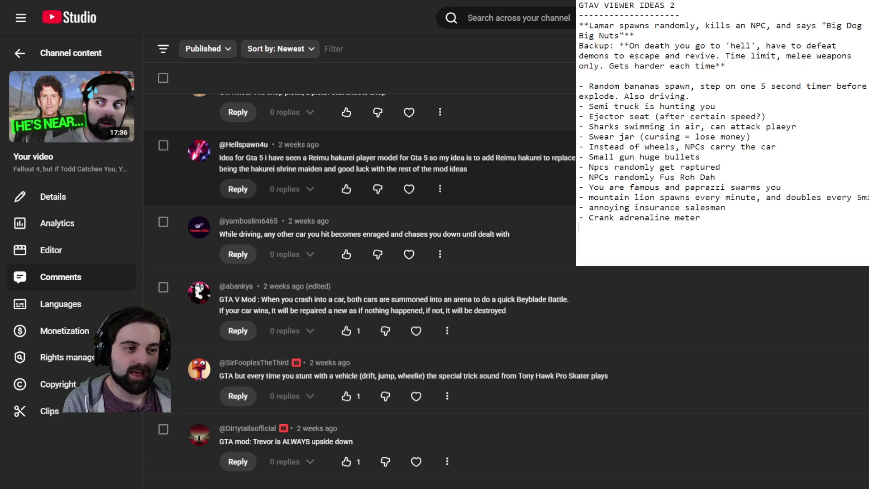
- Type bullets 'Hitting a car makes it angry. Does not stop chasing' and 'Hitting a car teleports both to an arena to derby battle'
type("- ")
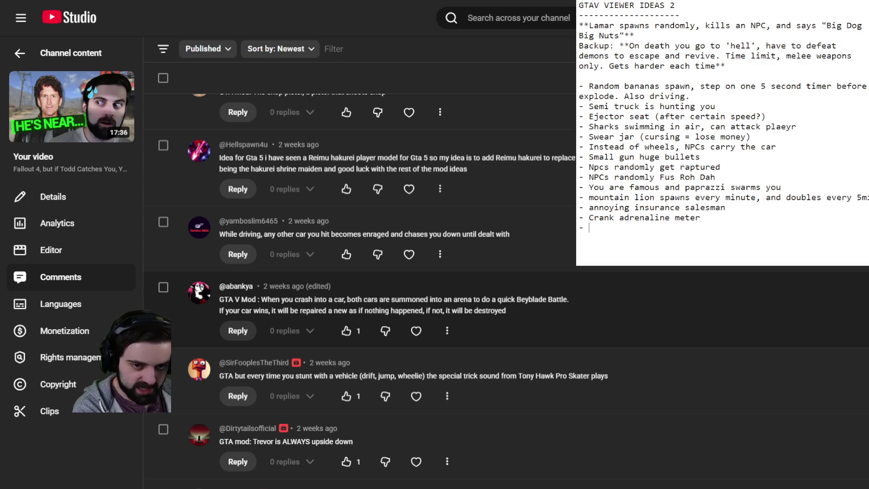
type("Hitti")
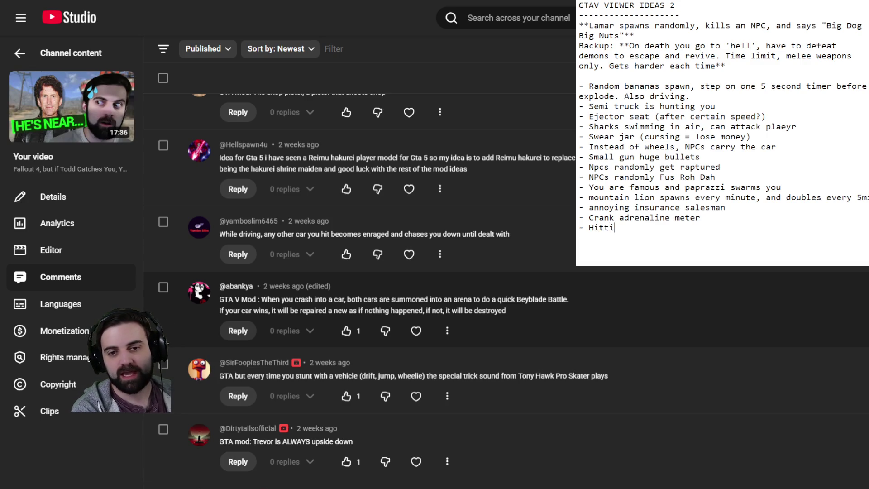
type("ng a car makes it angry")
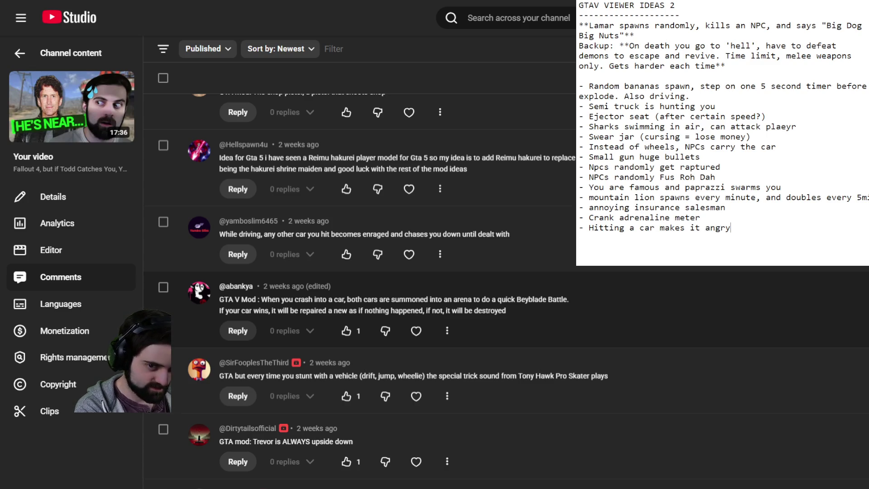
type(". Does not stop chasing")
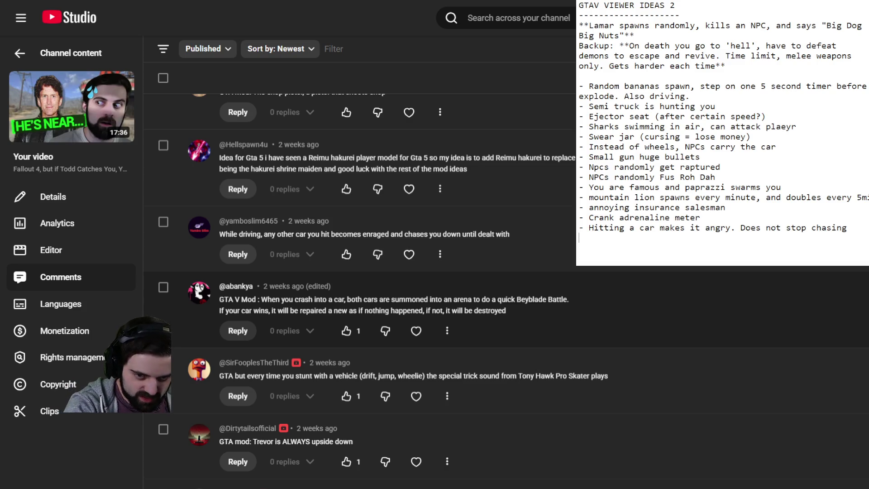
type("- ")
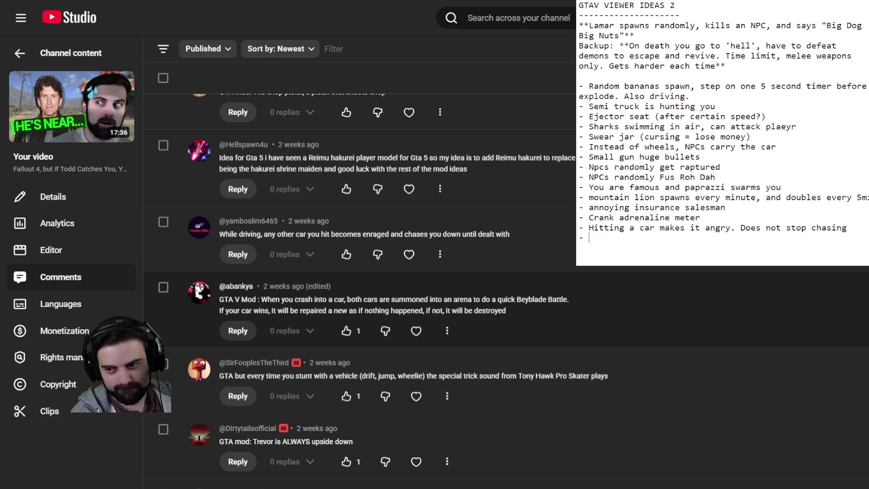
type("Hitting ")
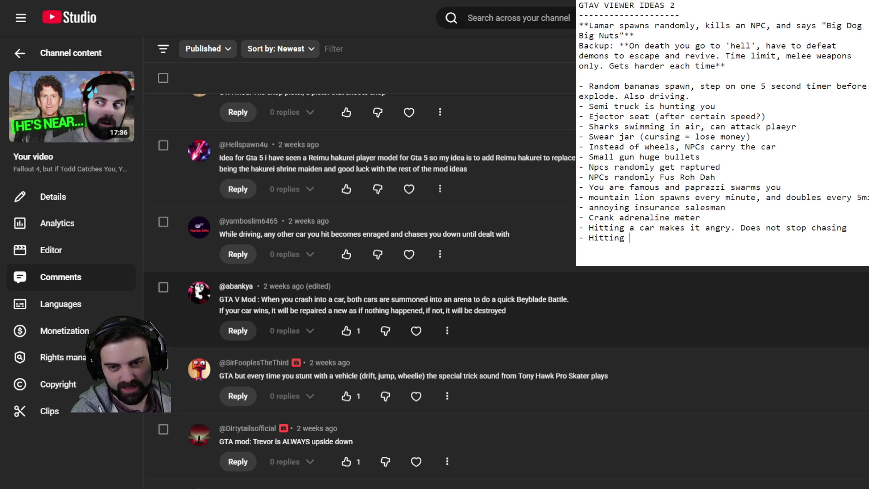
type("a car ")
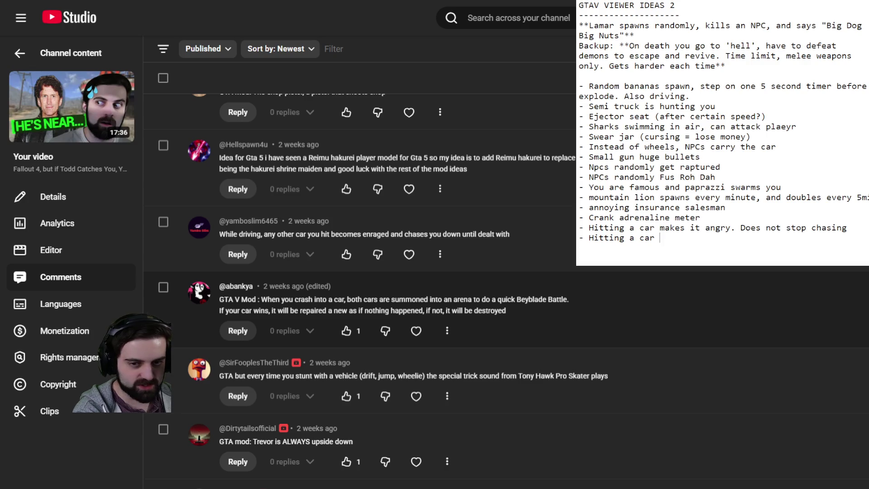
type("teleports b")
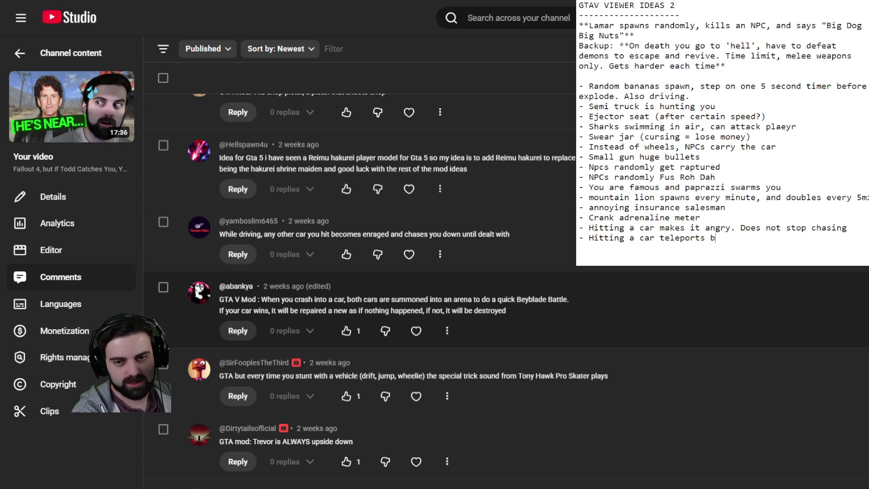
type("oth to an aren")
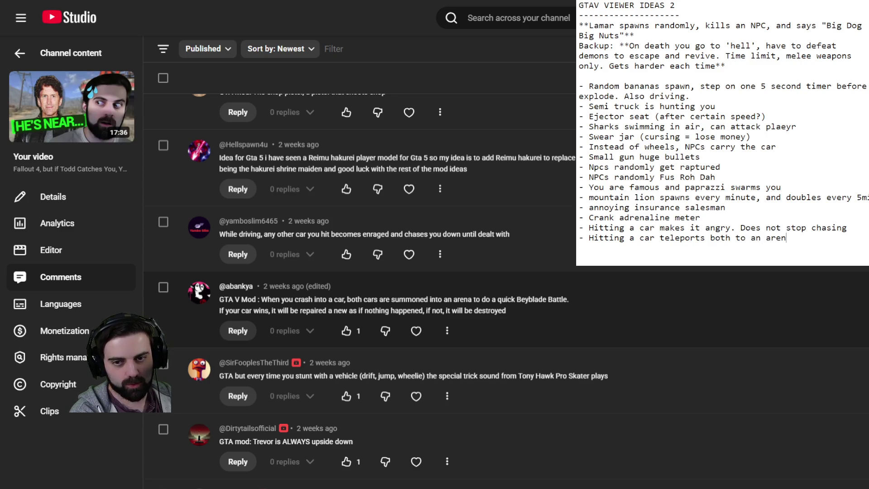
type("a to derby battle")
- Change the ending 'derby battle' to 'demo derby' and start a new line
key("BackSpace")
key("BackSpace")
key("BackSpace")
type("demo derby")
key("Return")
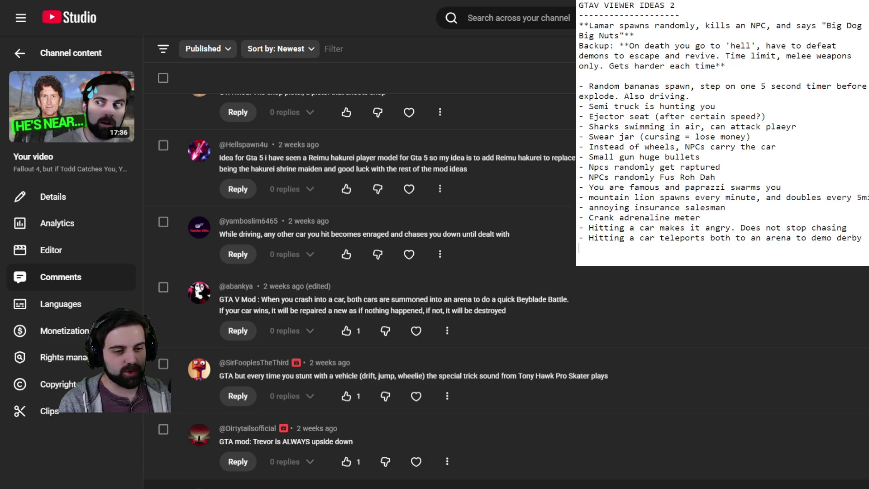
- Scroll the Comments list down to the dance dance revolution and women's dresses ideas
scroll(452, 421, "down", 3)
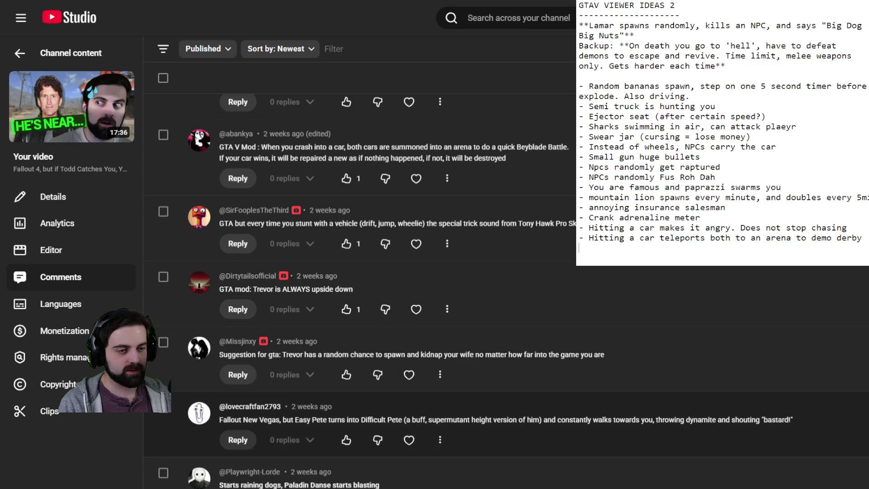
scroll(453, 326, "down", 5)
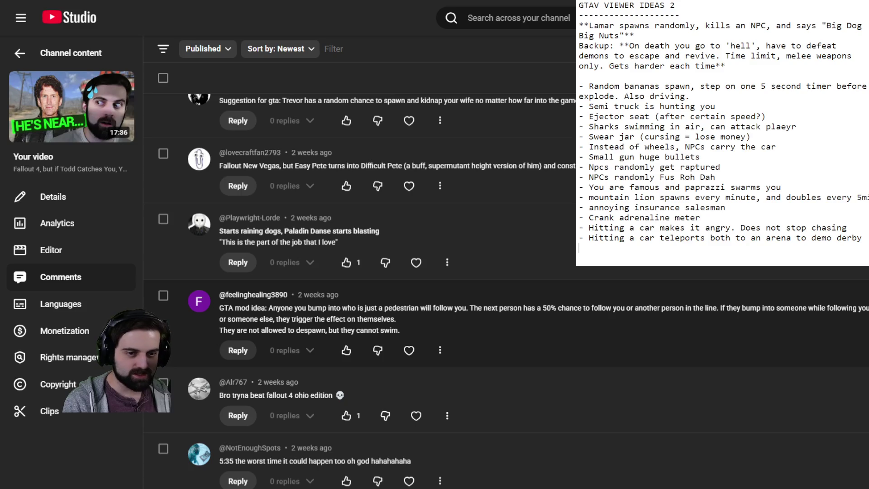
scroll(453, 290, "down", 4)
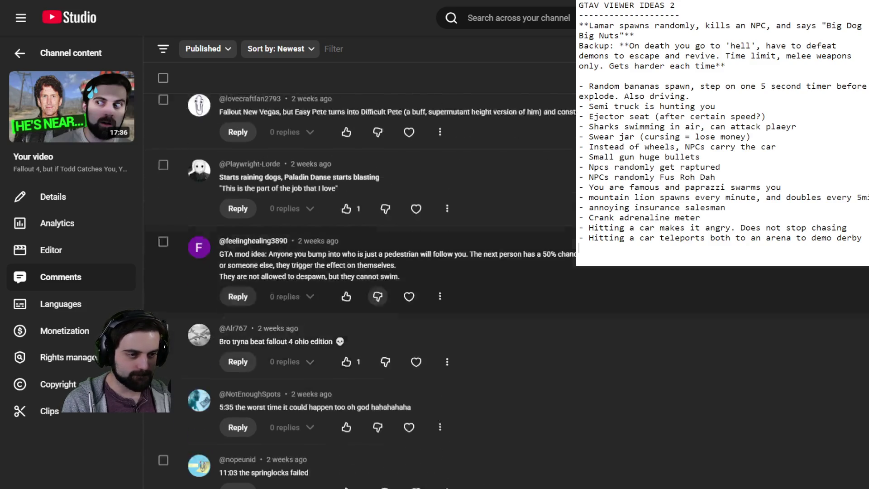
scroll(453, 290, "down", 4)
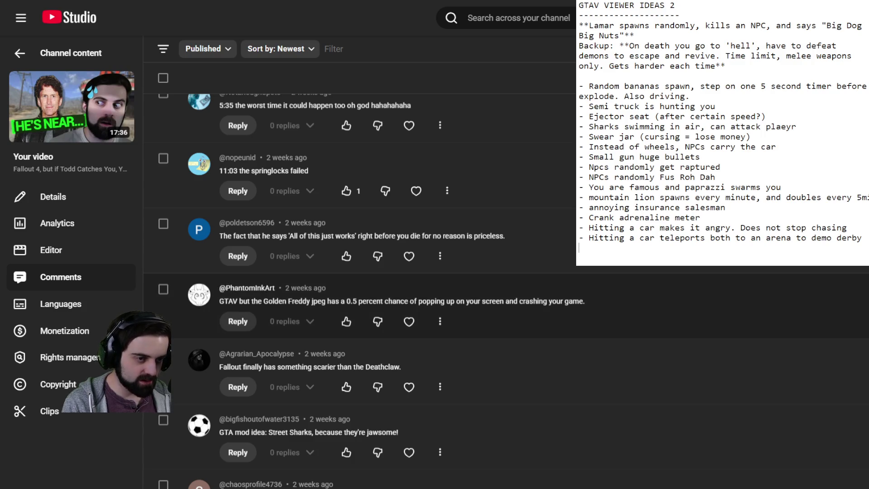
scroll(362, 290, "down", 3)
scroll(362, 289, "down", 1)
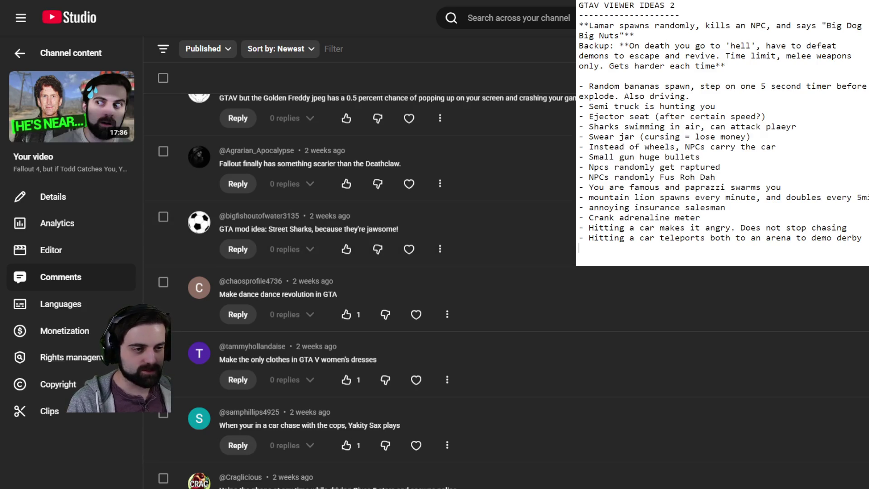
scroll(359, 290, "down", 3)
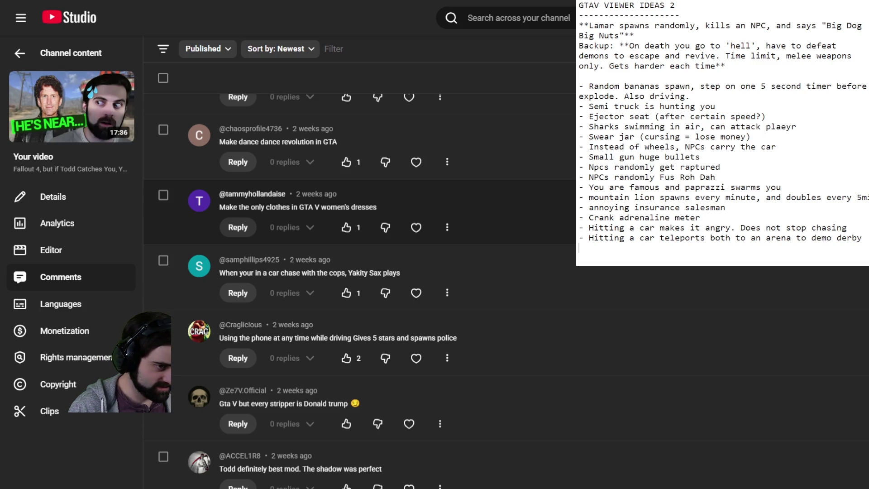
left_click_drag(378, 207, 220, 207)
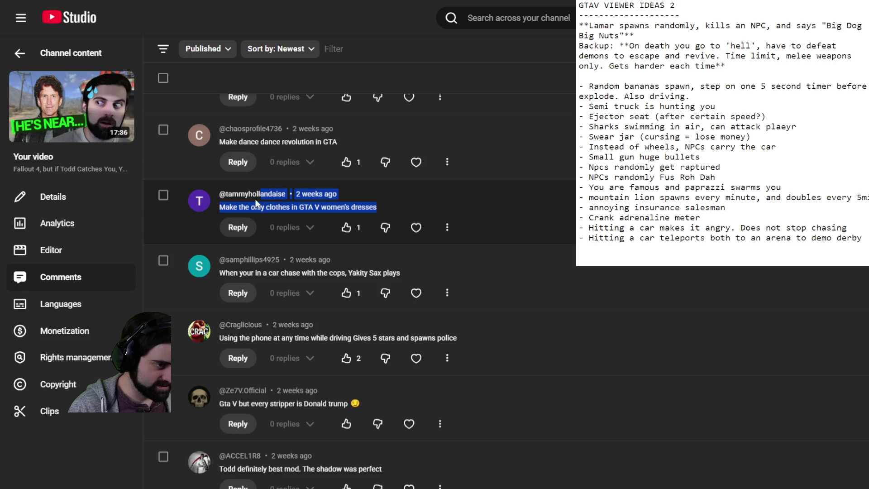
left_click(222, 204)
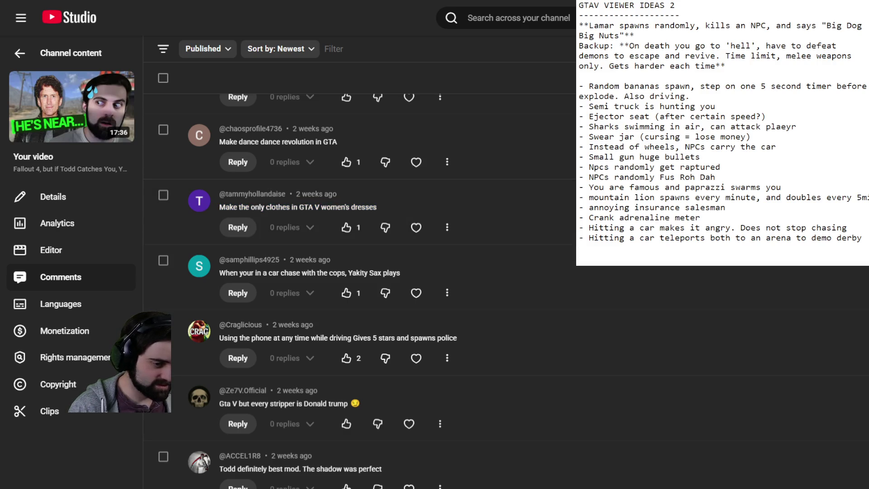
scroll(357, 276, "down", 4)
scroll(357, 276, "up", 4)
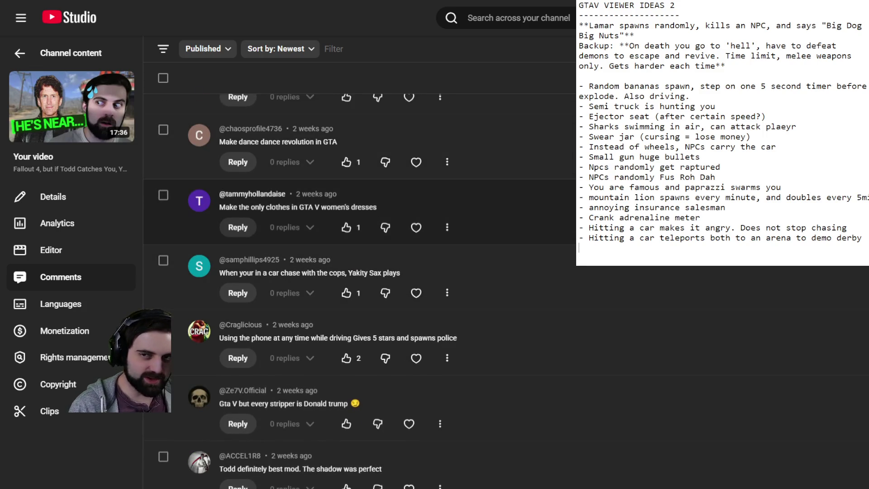
left_click(580, 248)
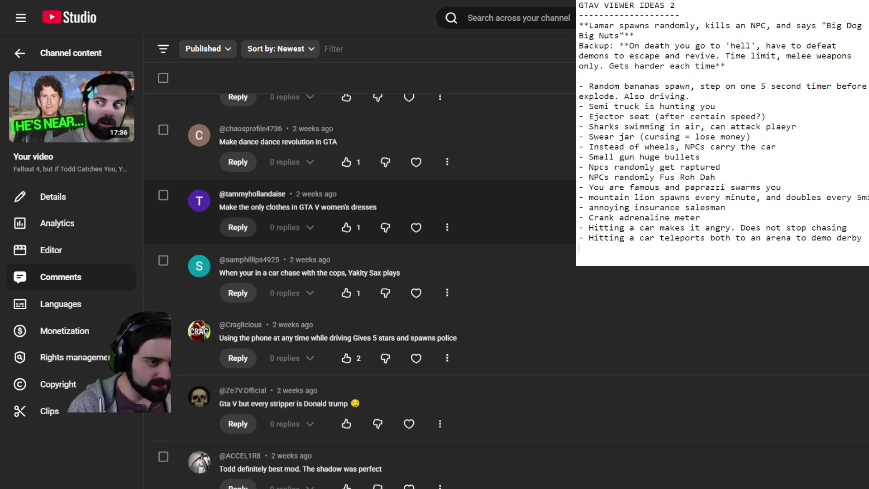
mouse_move(220, 207)
left_mouse_down()
mouse_move(398, 209)
mouse_move(307, 210)
mouse_move(330, 211)
left_mouse_up()
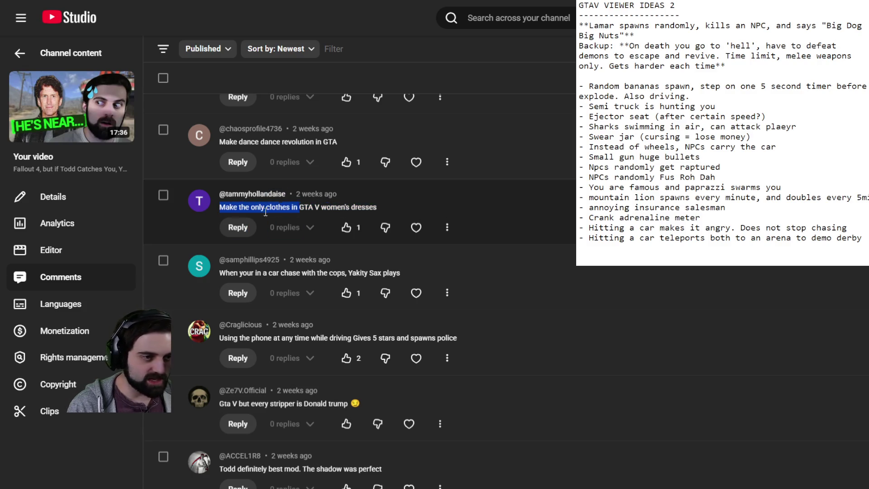
left_click(244, 206)
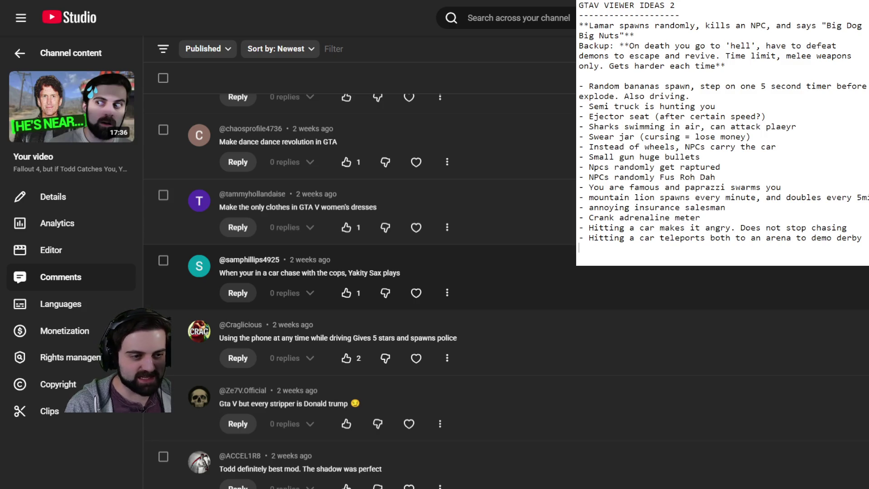
mouse_move(340, 273)
left_mouse_down()
mouse_move(398, 273)
mouse_move(334, 274)
mouse_move(341, 273)
left_mouse_up()
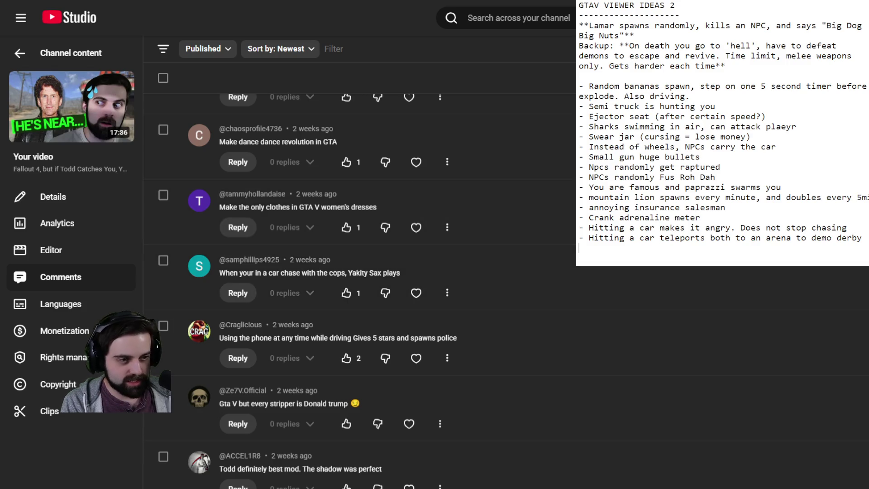
- Highlight then deselect the Donald Trump stripper comment, and scroll past the Roman bowling reply
scroll(360, 271, "down", 7)
scroll(359, 272, "up", 6)
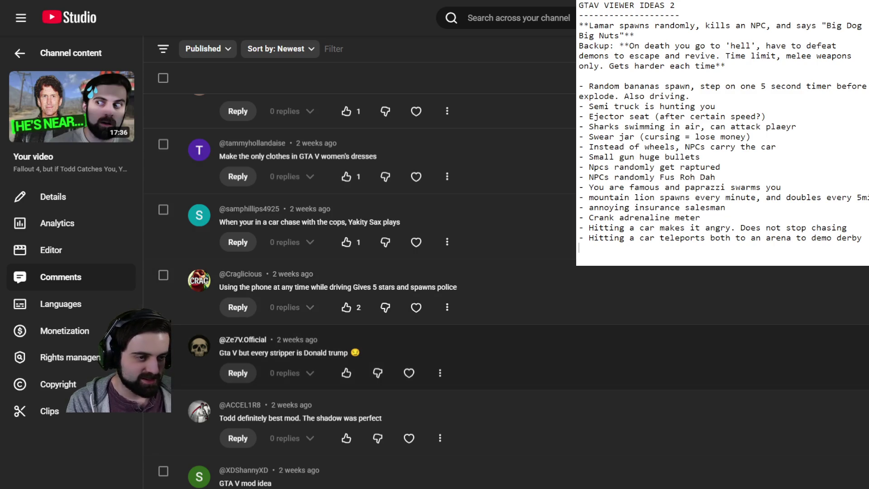
left_click_drag(224, 352, 349, 351)
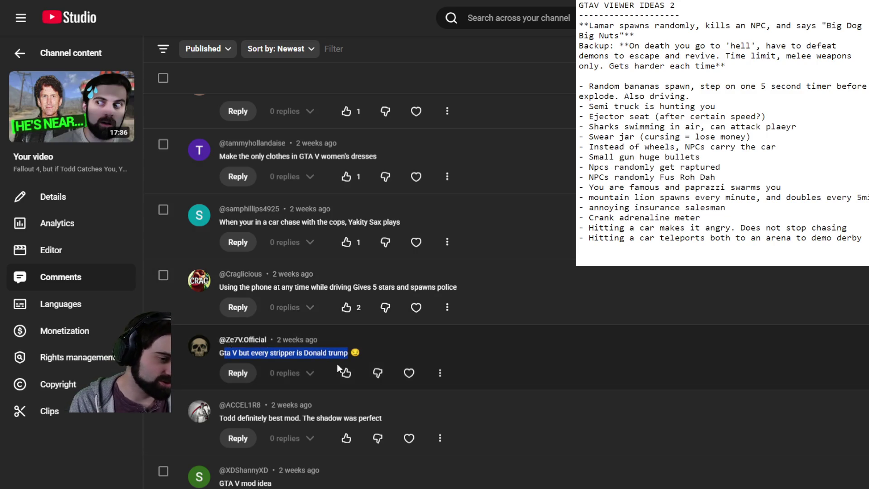
left_click(293, 355)
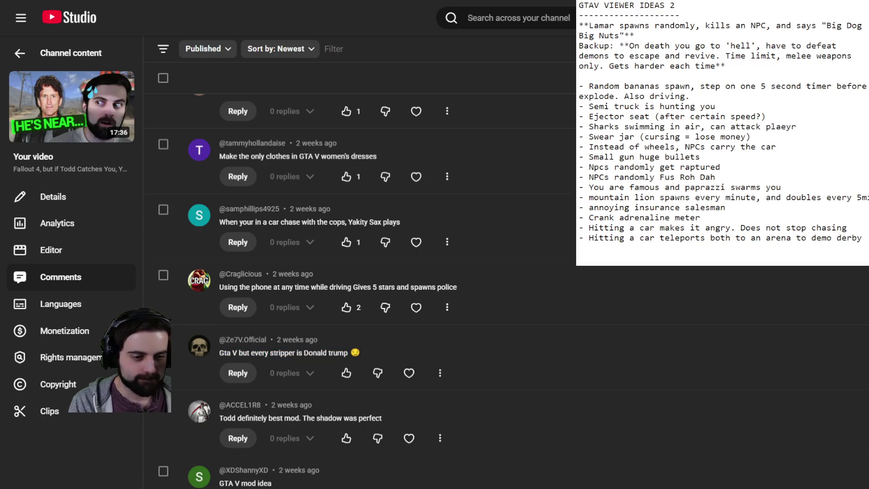
scroll(362, 272, "down", 4)
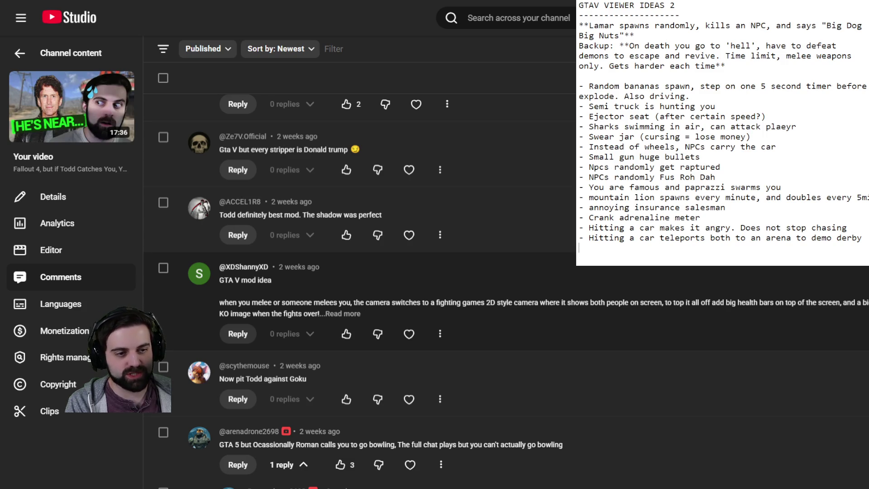
scroll(288, 283, "down", 4)
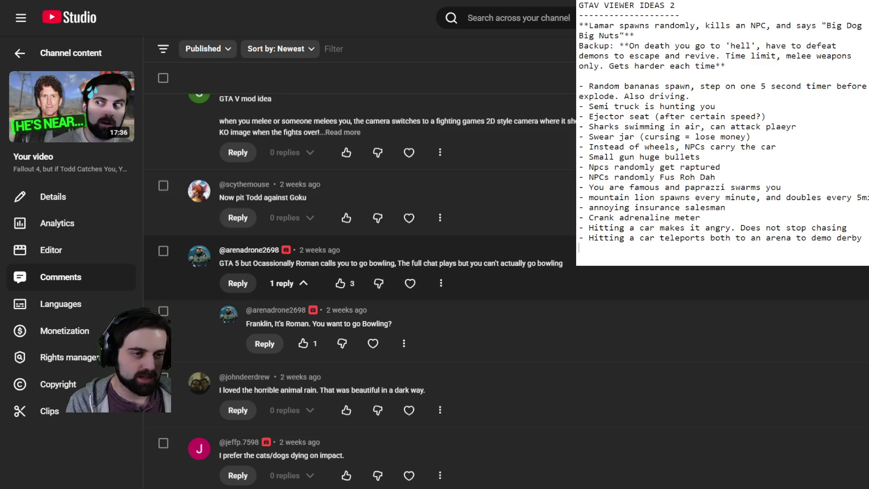
scroll(288, 283, "down", 4)
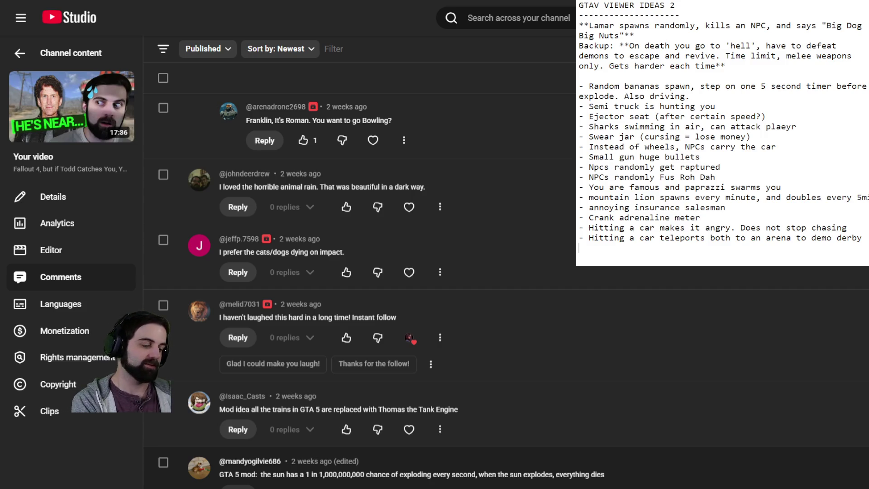
- Add '- OUTER WILDS SUPERNOVA' to the end of the Notepad ideas list and start a new line
type("- OUTER W")
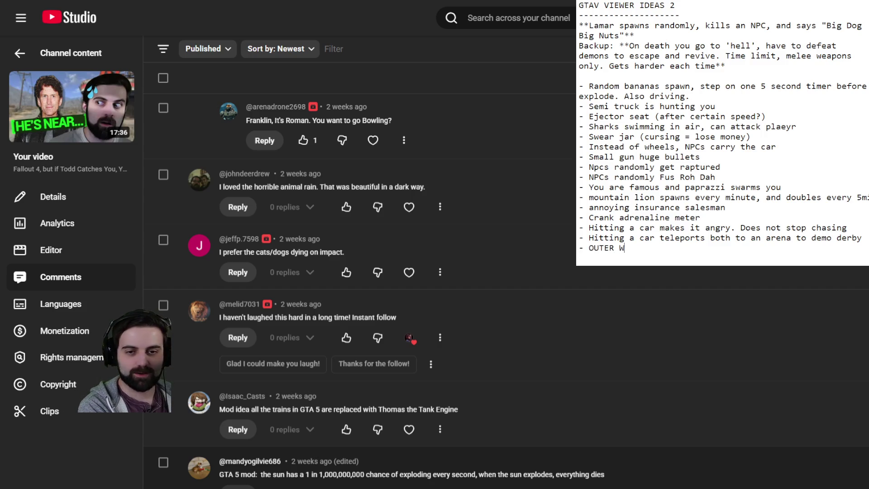
type("ILDS SUPERNOVA")
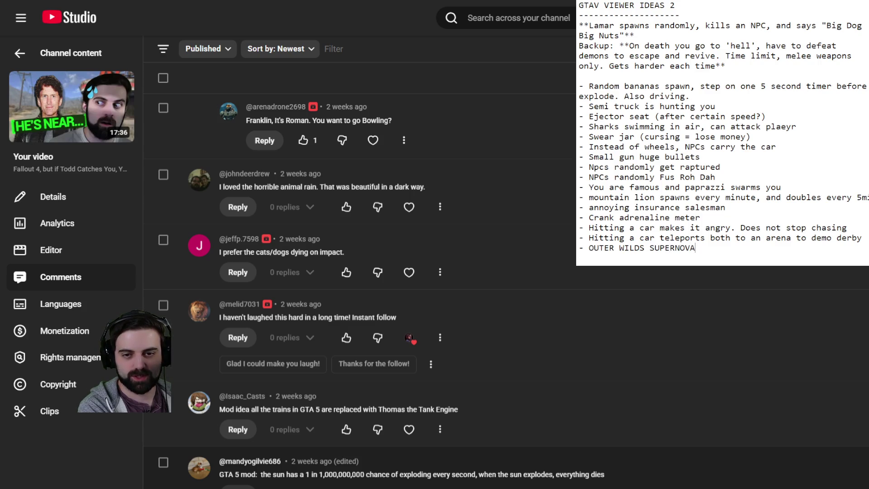
key("Return")
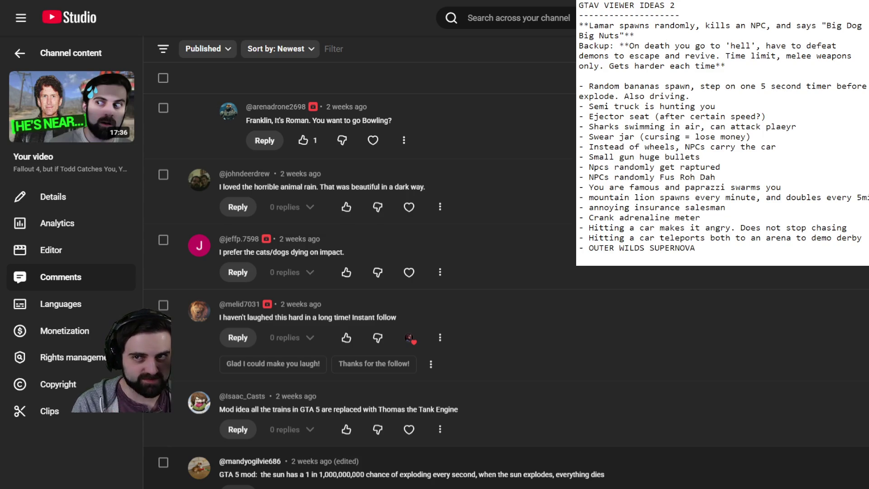
- Scroll the comments to the Chop suggestion and type '- Chop is chopper and choppers are Chop' in Notepad
scroll(360, 271, "down", 5)
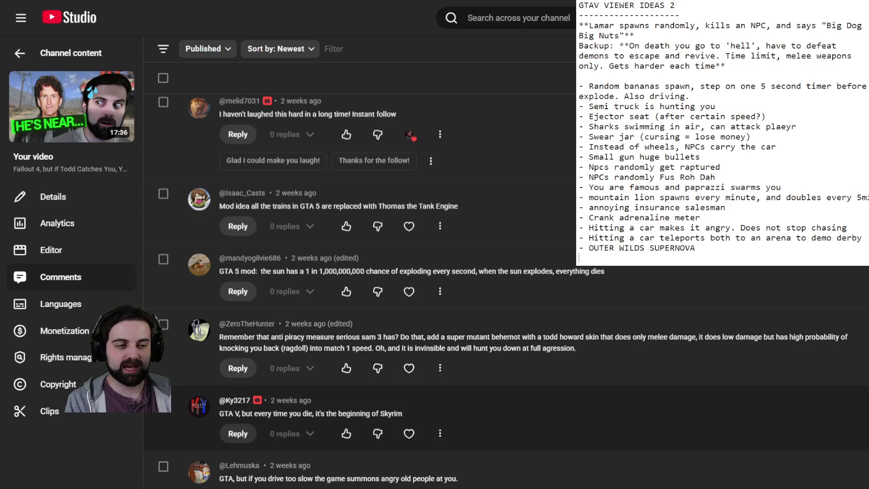
scroll(434, 317, "down", 2)
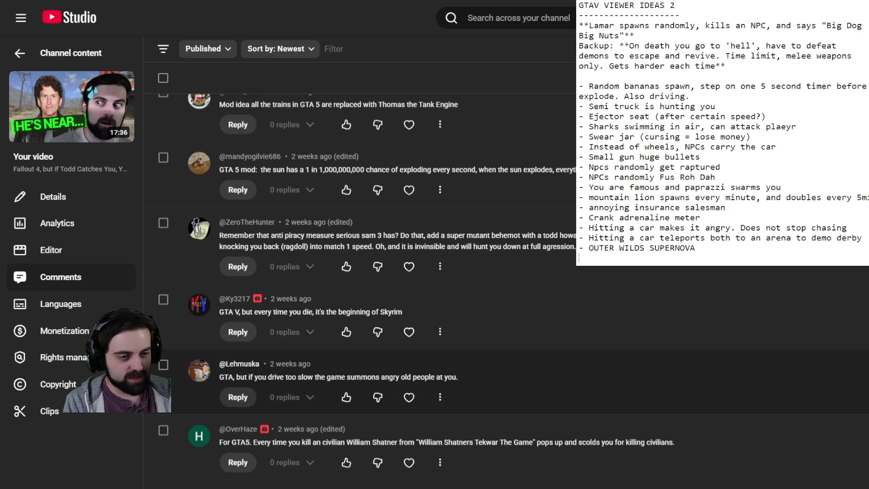
scroll(435, 362, "down", 3)
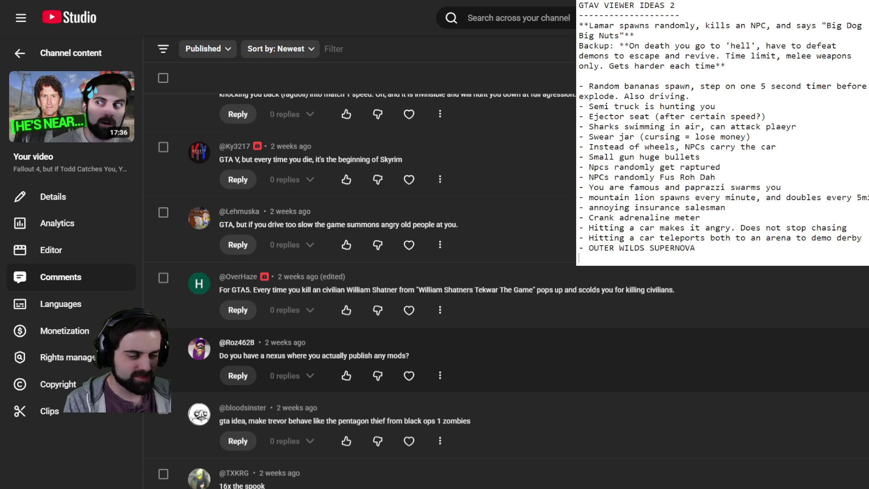
scroll(434, 317, "down", 3)
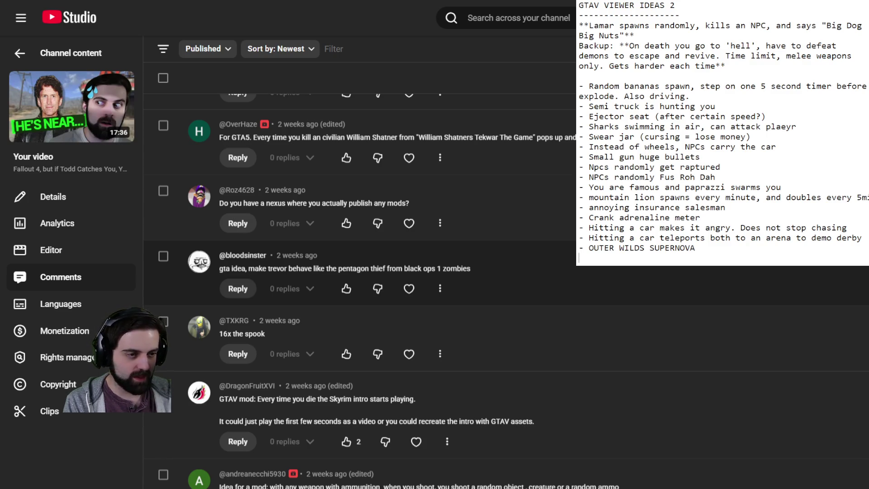
scroll(434, 289, "down", 3)
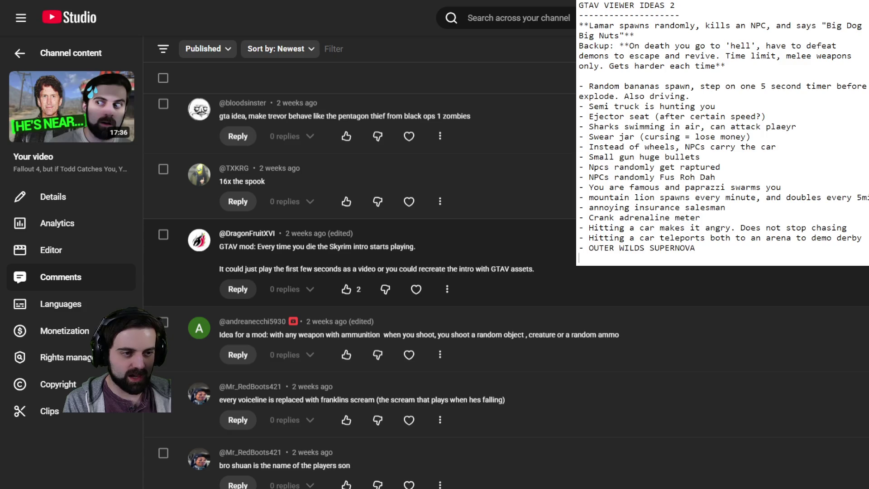
scroll(359, 290, "down", 2)
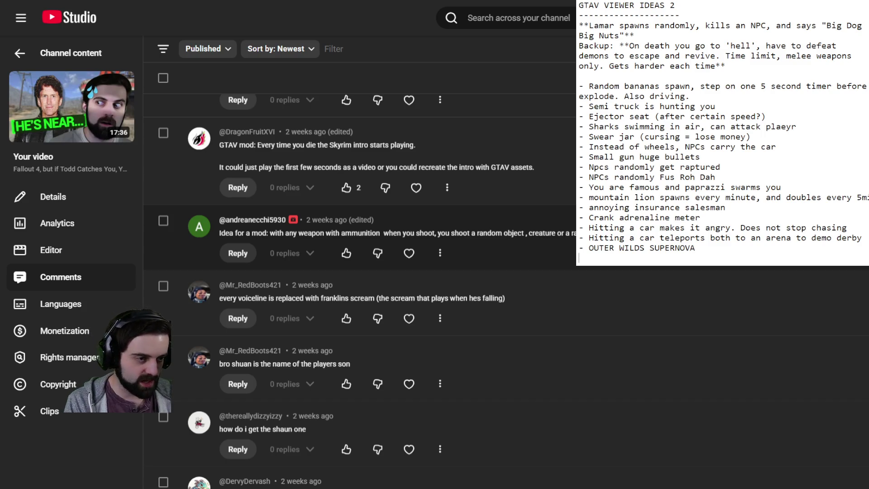
scroll(359, 289, "down", 3)
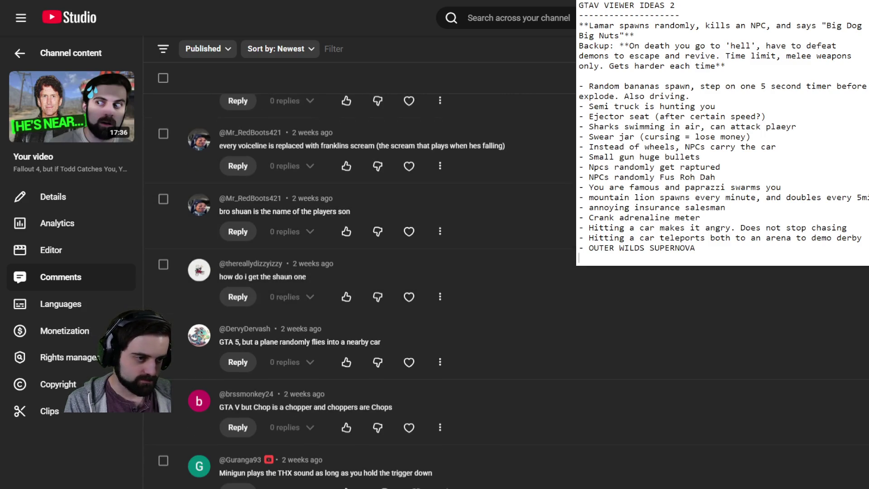
scroll(360, 290, "down", 2)
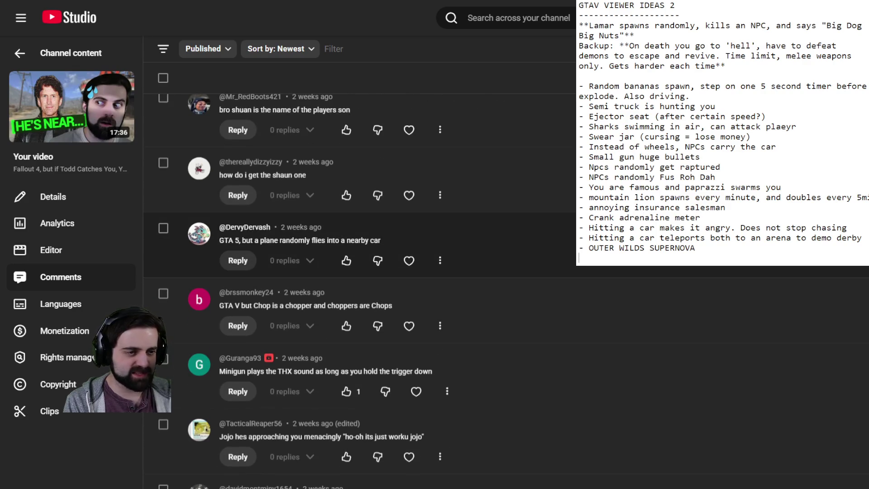
scroll(359, 262, "down", 1)
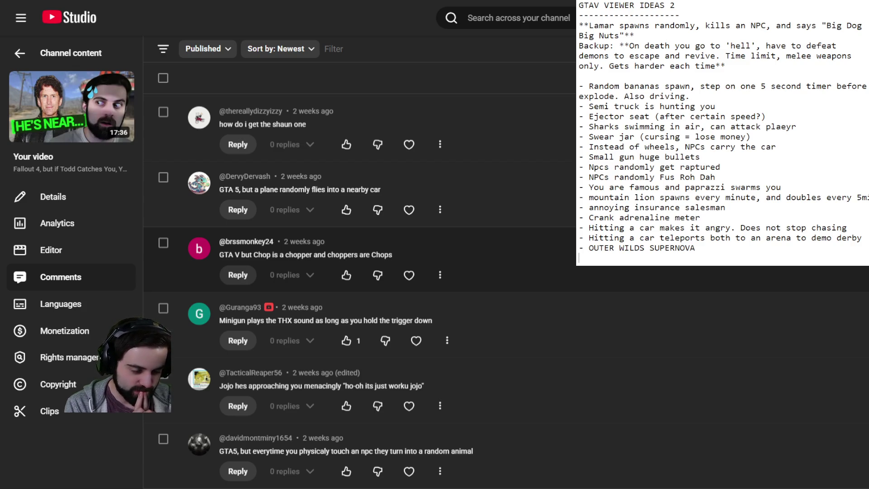
type("-")
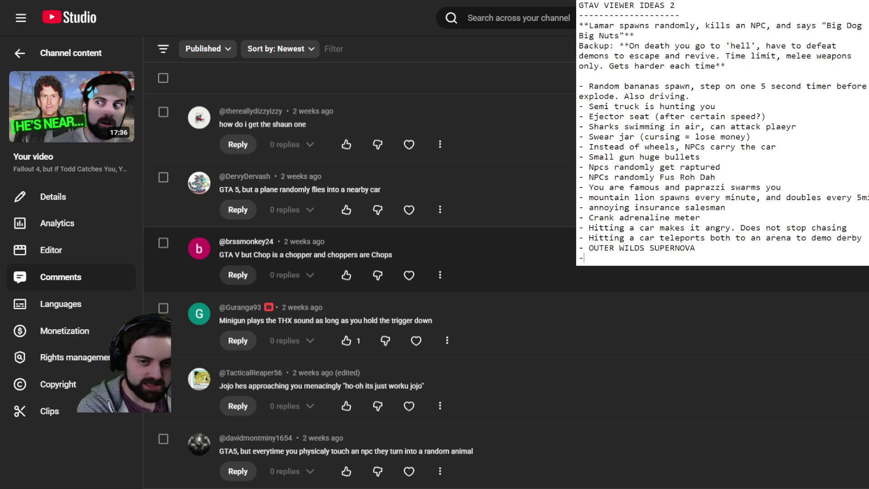
type(" Chop is c")
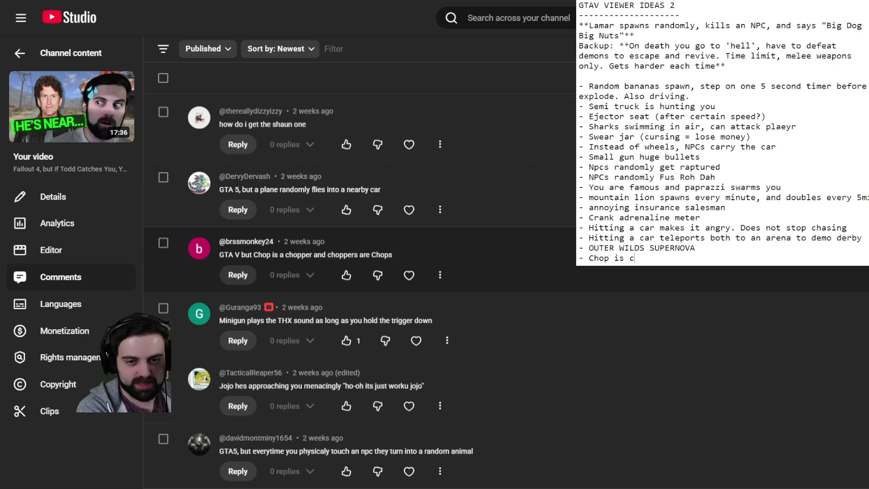
type("hopper and choppers are Chop")
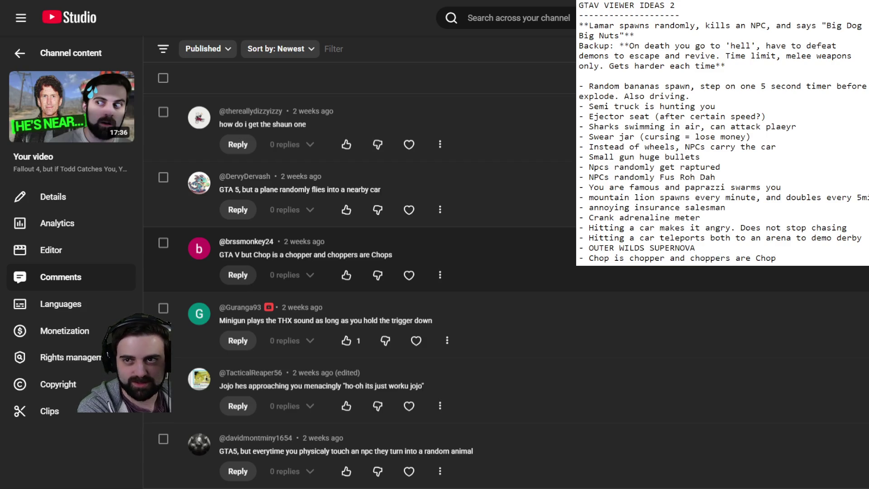
- Finish the Chop bullet by starting a fresh line below it
key("Return")
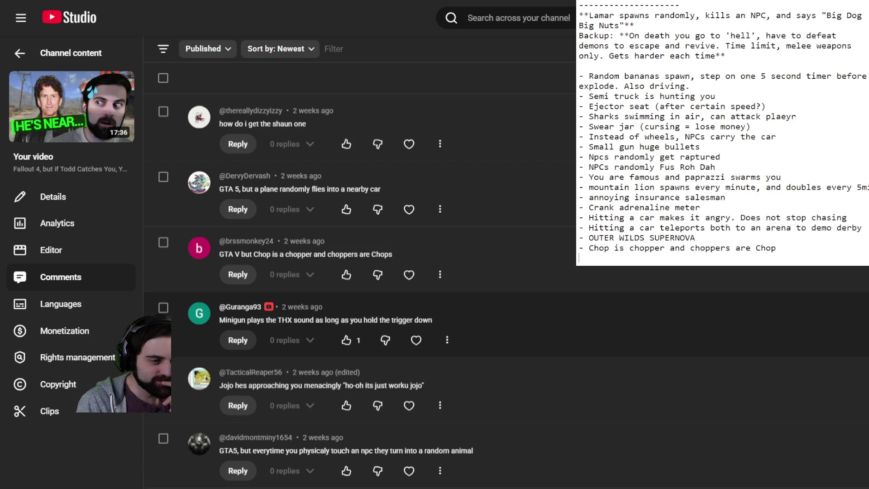
- Scroll down the Comments list to the GTA5 idea about every building being randomly swatted
scroll(360, 316, "down", 2)
scroll(360, 290, "down", 2)
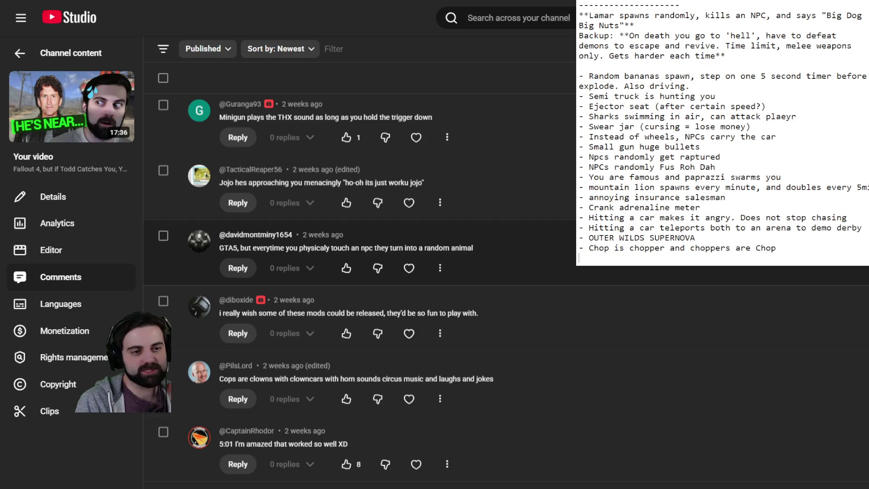
scroll(359, 244, "down", 3)
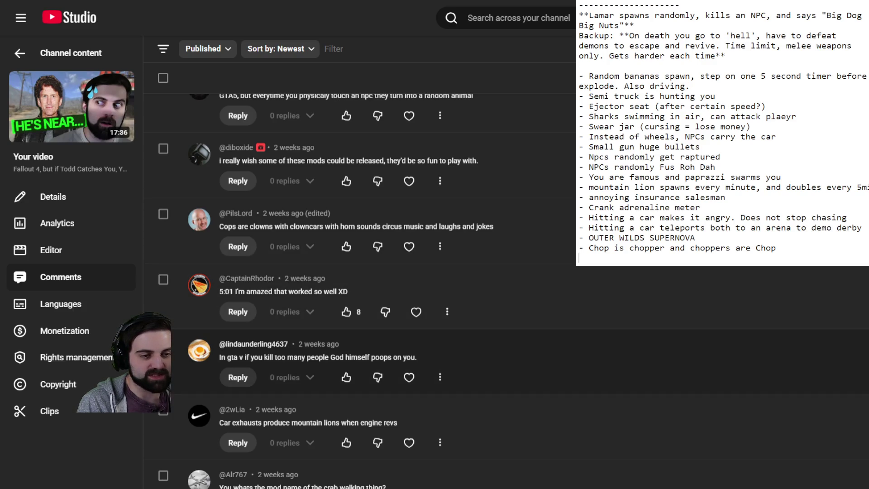
scroll(378, 340, "down", 2)
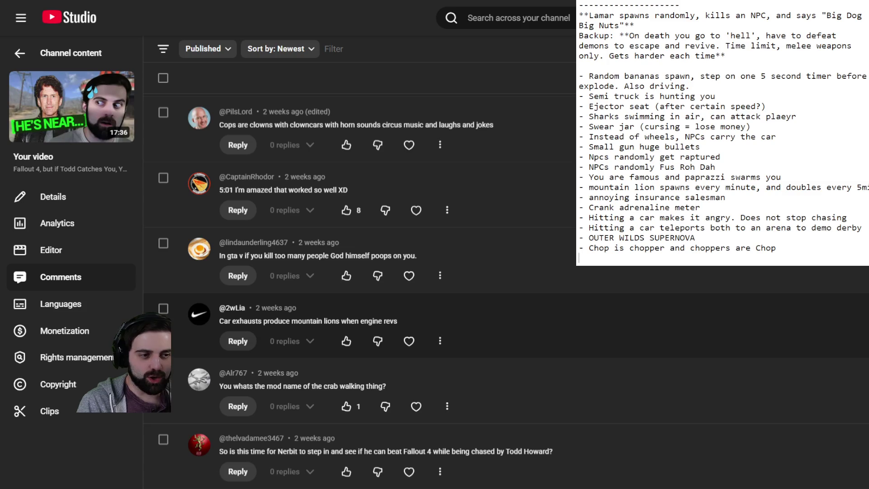
scroll(377, 341, "down", 2)
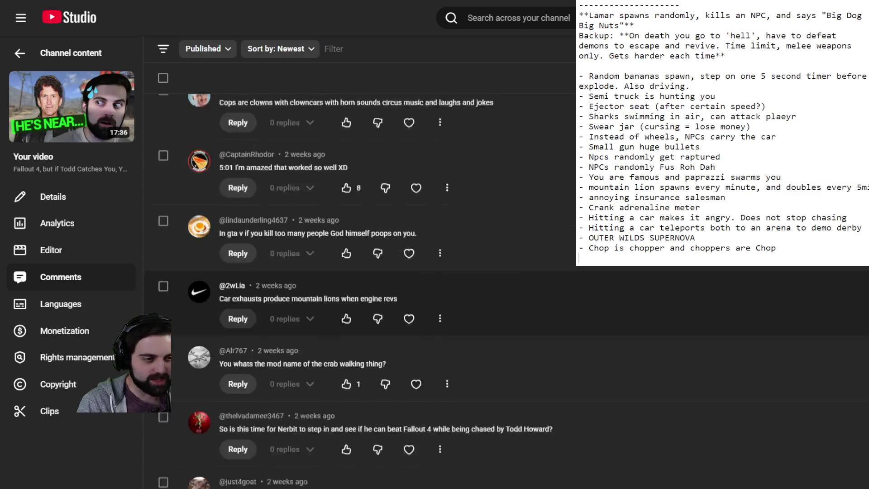
scroll(378, 341, "down", 2)
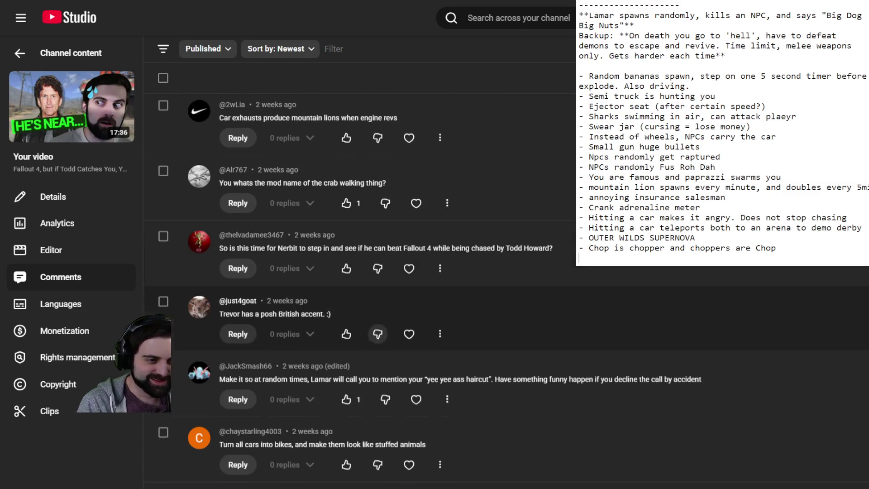
scroll(378, 341, "down", 2)
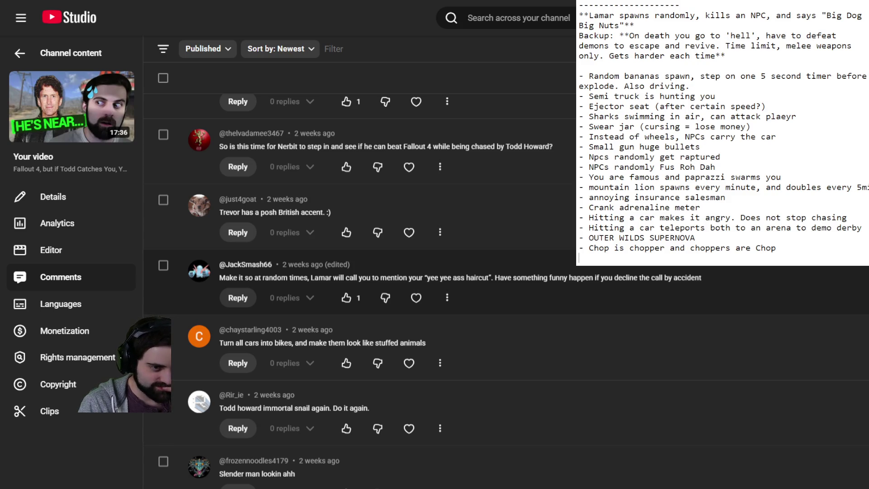
scroll(362, 281, "down", 3)
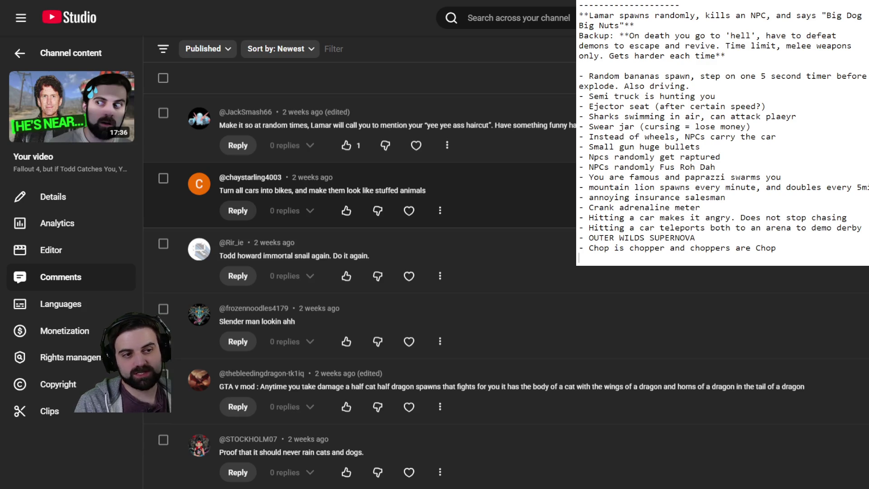
scroll(360, 290, "down", 1)
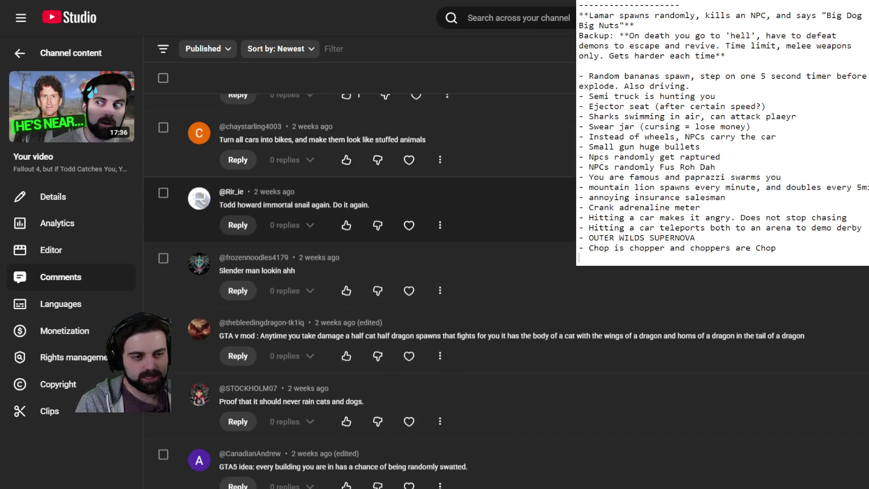
scroll(360, 317, "down", 1)
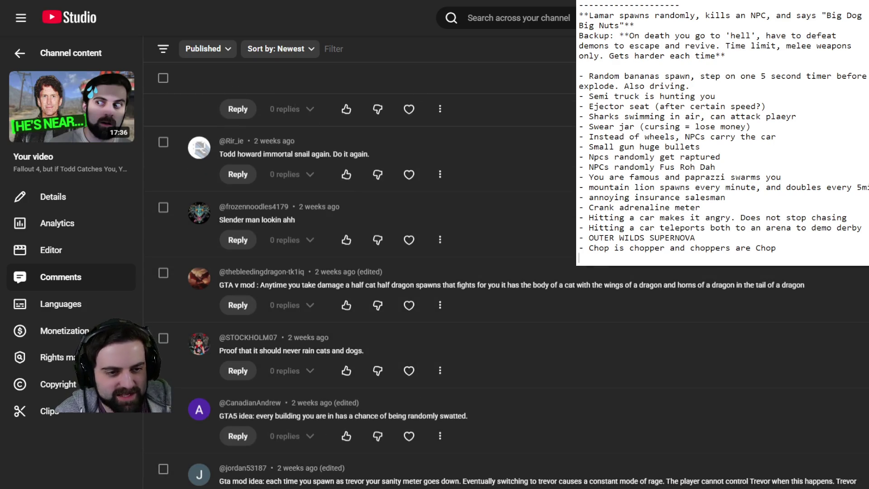
- Scroll to the shark-tornado comment and add '- Sharknado' as a new bullet in Notepad
scroll(407, 362, "down", 5)
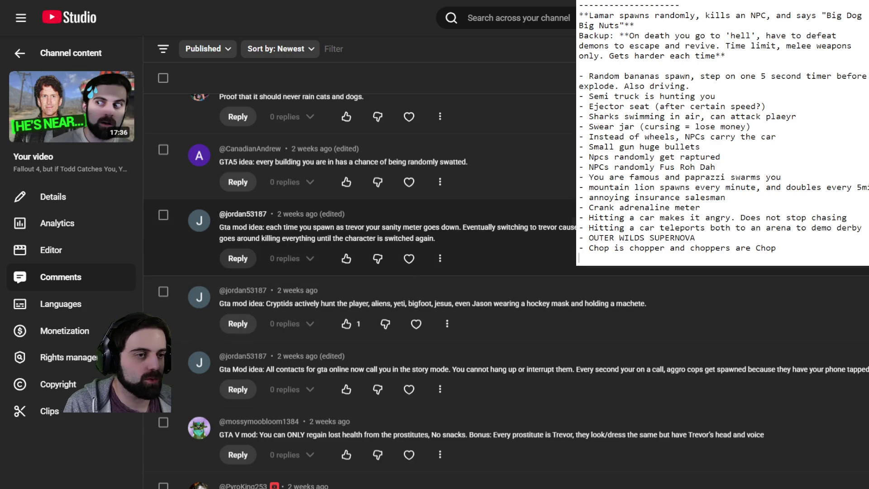
scroll(407, 271, "up", 2)
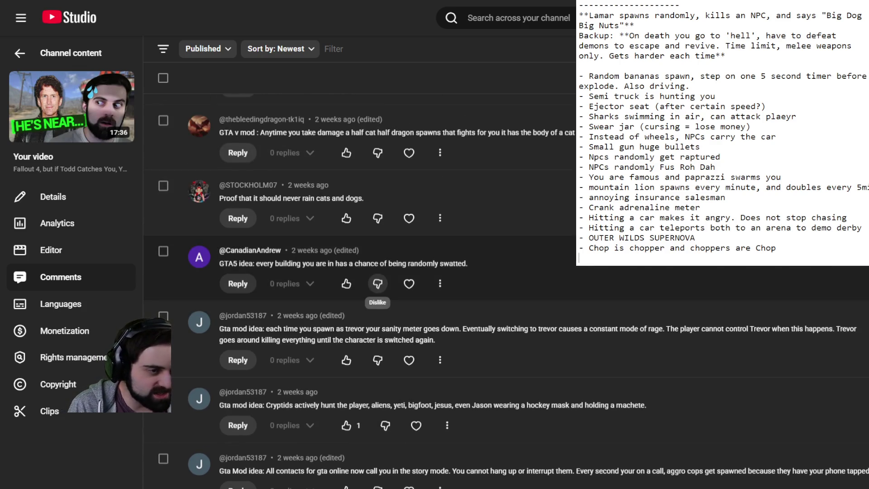
scroll(378, 283, "down", 3)
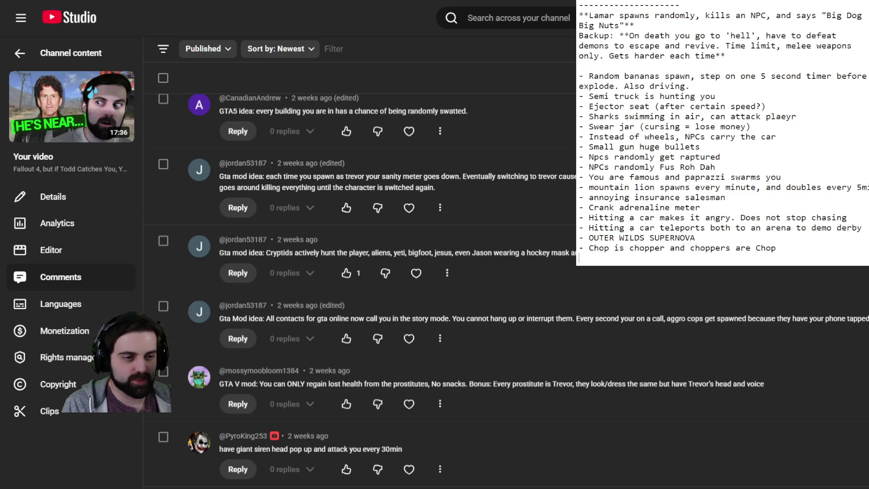
scroll(362, 272, "down", 3)
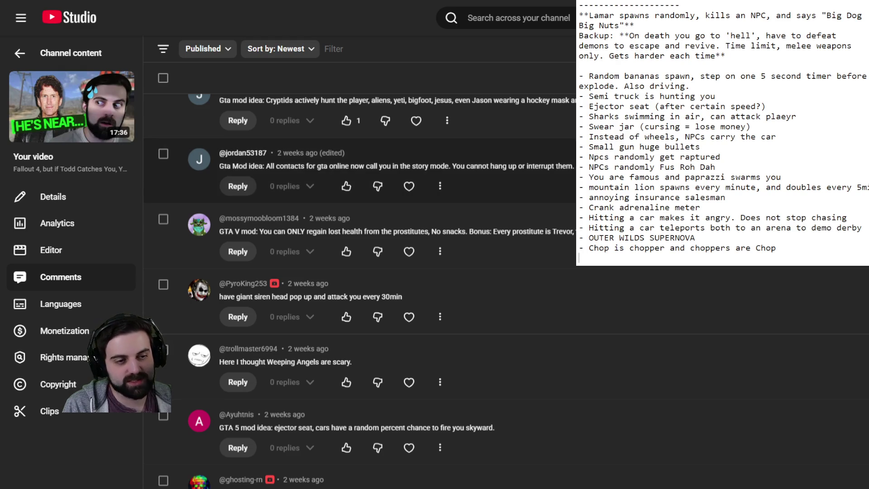
scroll(362, 181, "down", 4)
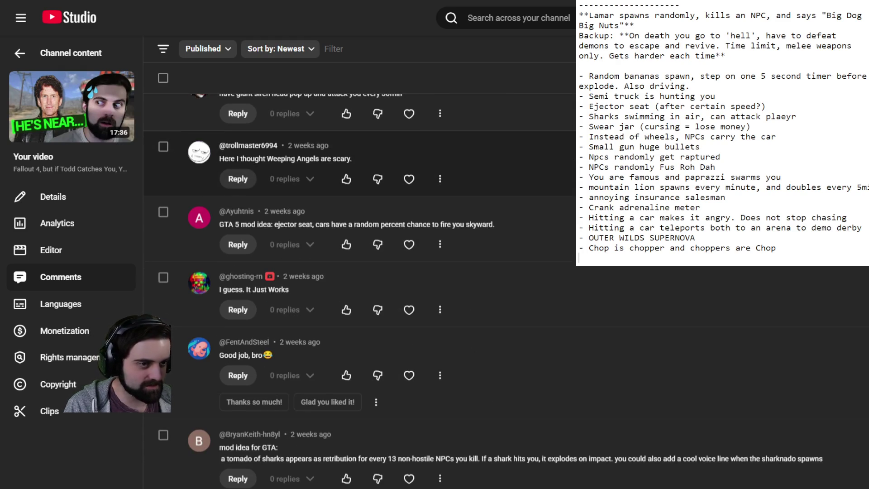
scroll(360, 290, "up", 1)
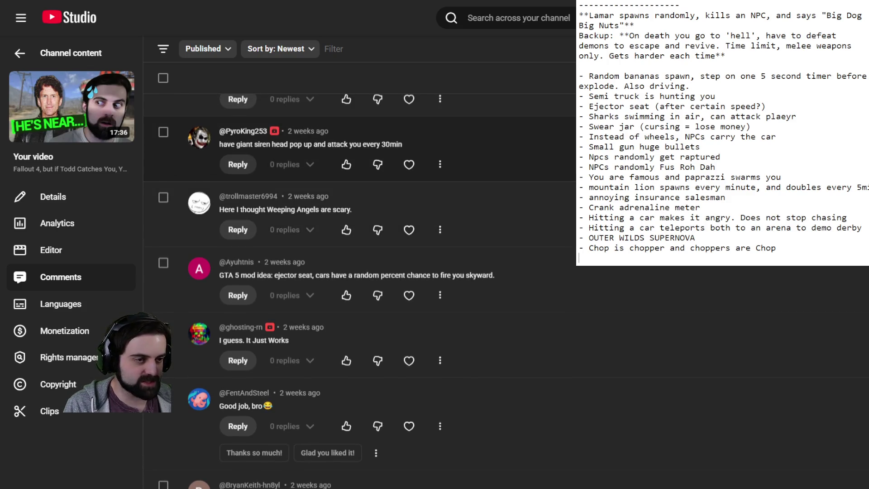
scroll(360, 226, "down", 1)
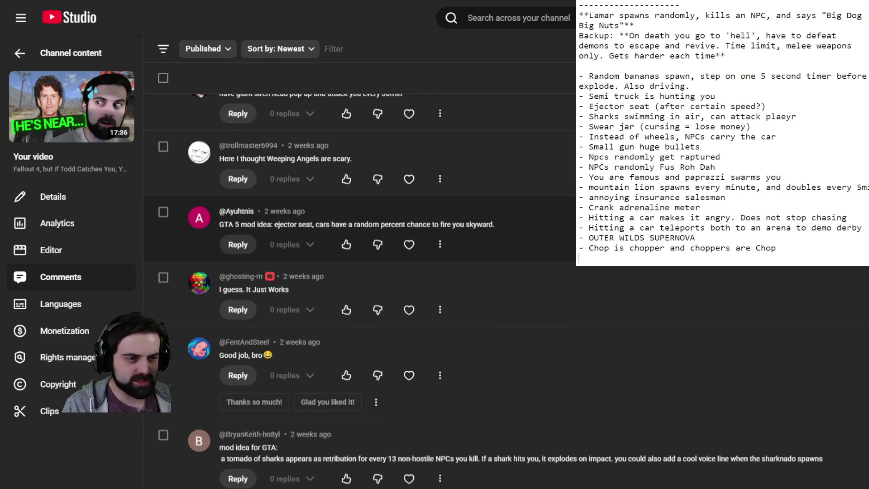
scroll(359, 290, "down", 3)
scroll(359, 290, "down", 2)
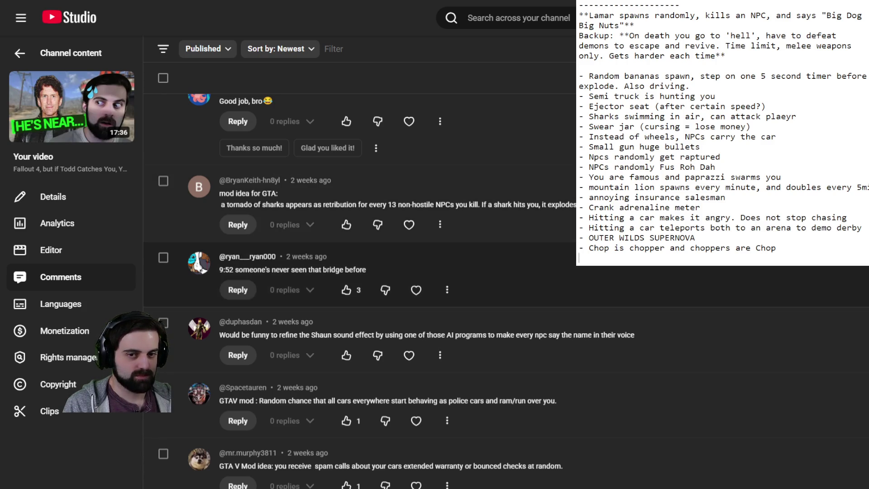
type("- ")
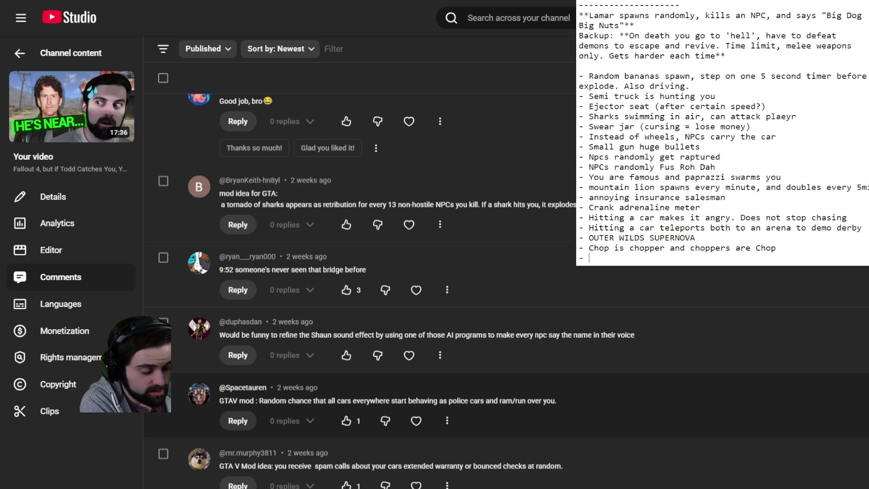
type("Sharknado")
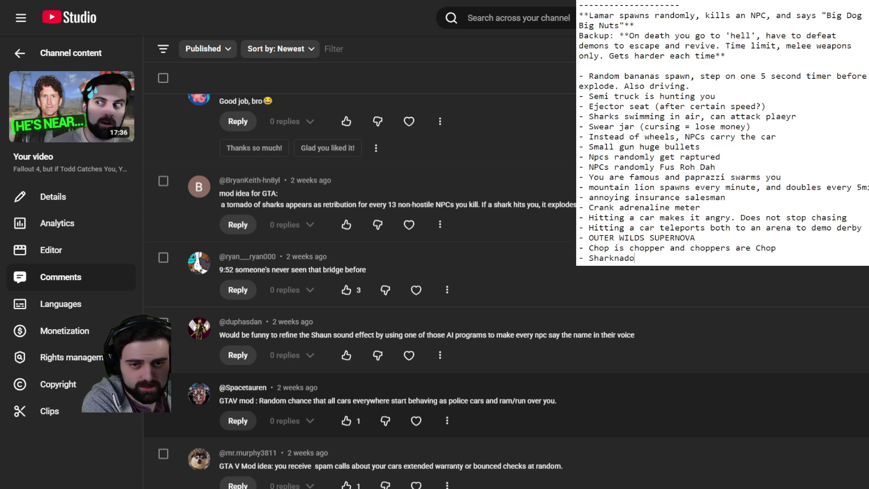
- Start a new line after Sharknado and scroll to the character-swap and backwards-cops comments
key("Return")
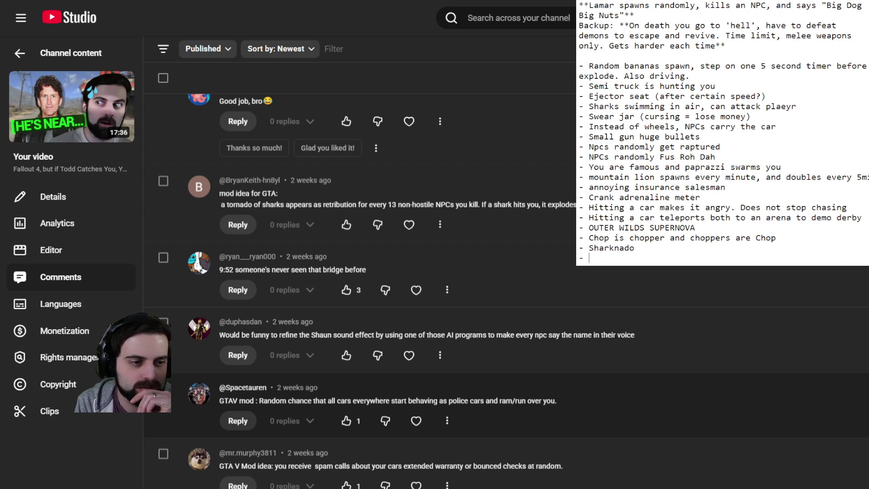
scroll(362, 290, "down", 3)
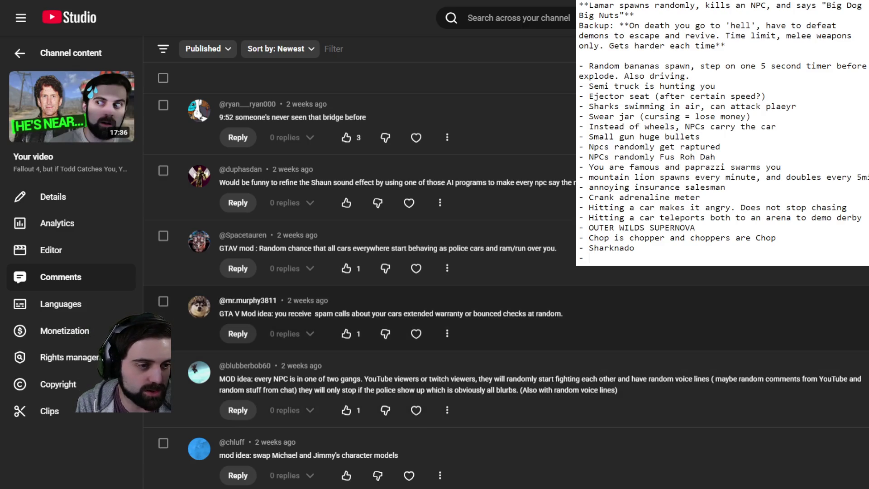
scroll(362, 312, "down", 2)
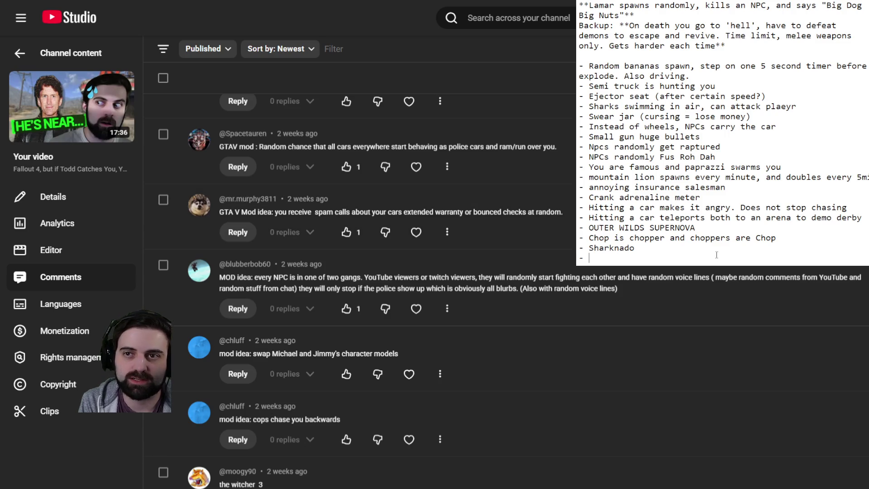
left_click(670, 263)
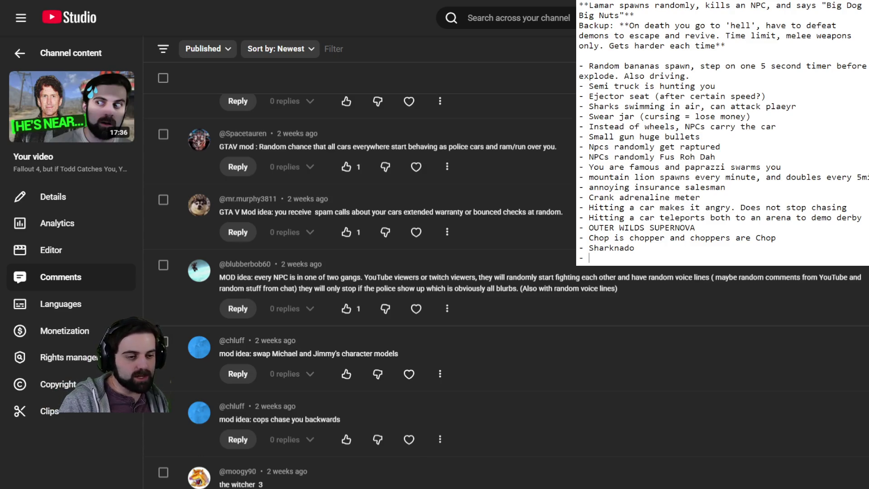
scroll(362, 271, "down", 3)
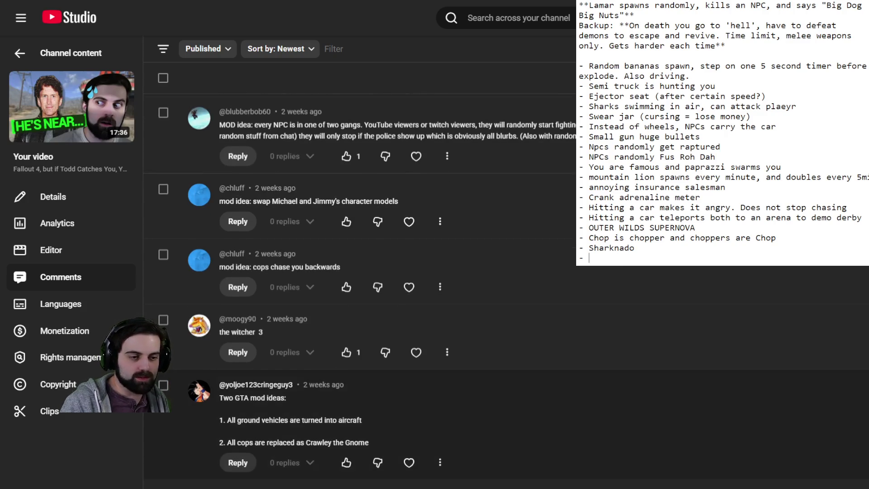
- Scroll down and expand the long Ideas comment to read its IRS Agent mod suggestion
scroll(362, 272, "down", 4)
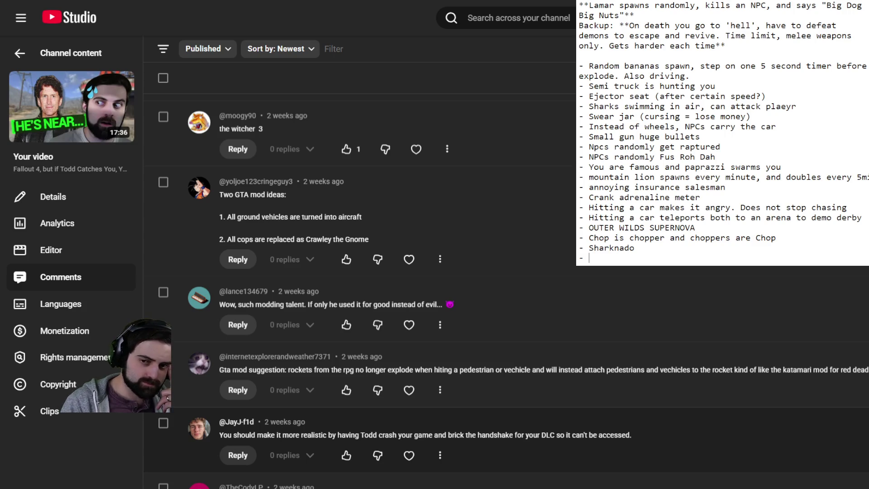
scroll(498, 290, "down", 2)
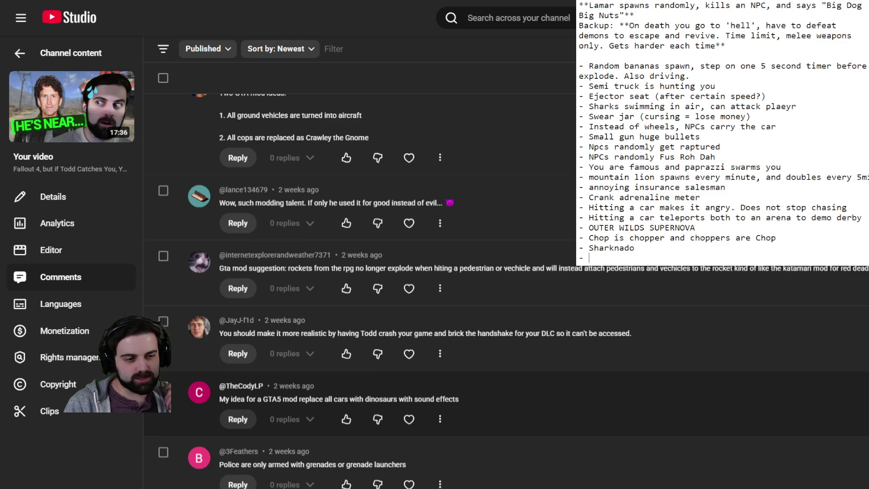
scroll(497, 289, "down", 2)
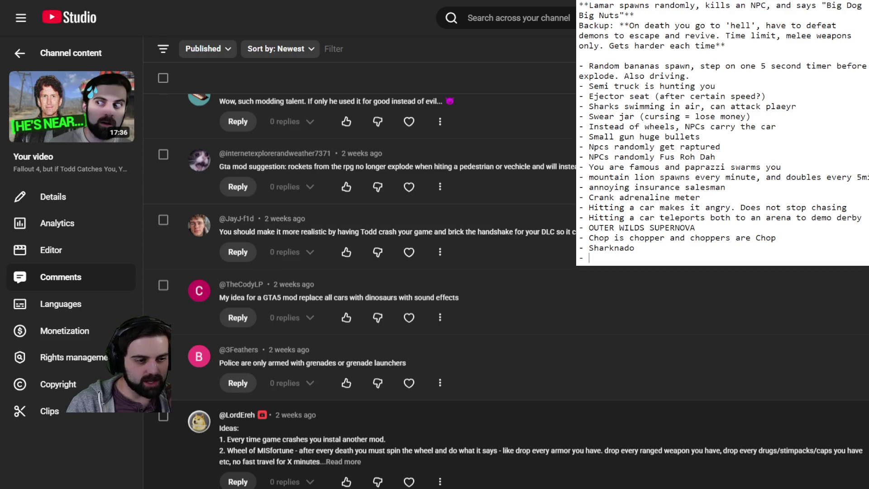
scroll(498, 290, "down", 2)
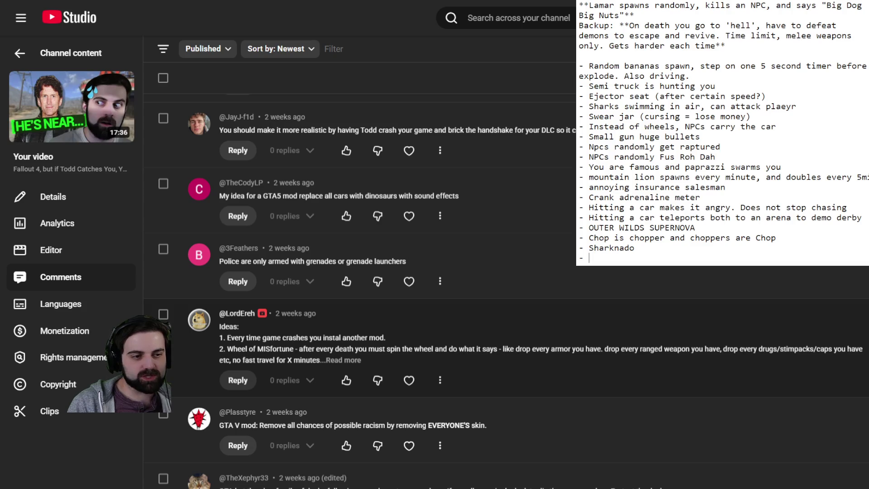
left_click(350, 361)
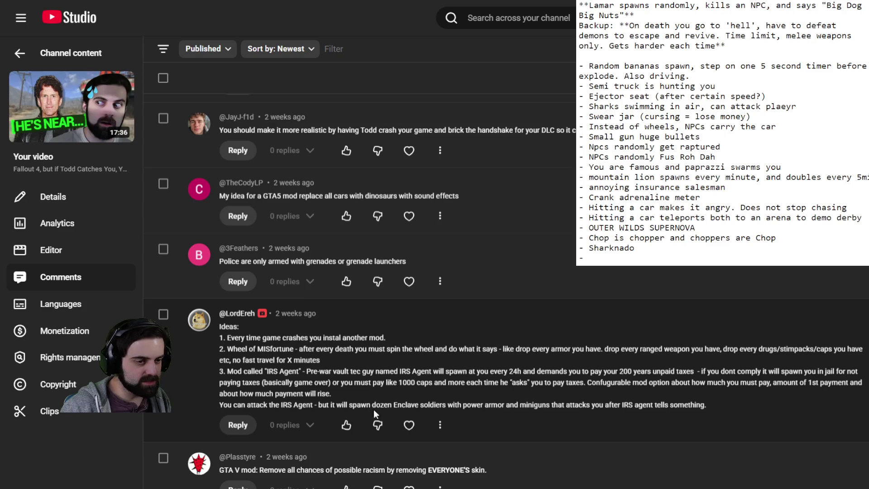
scroll(312, 372, "down", 2)
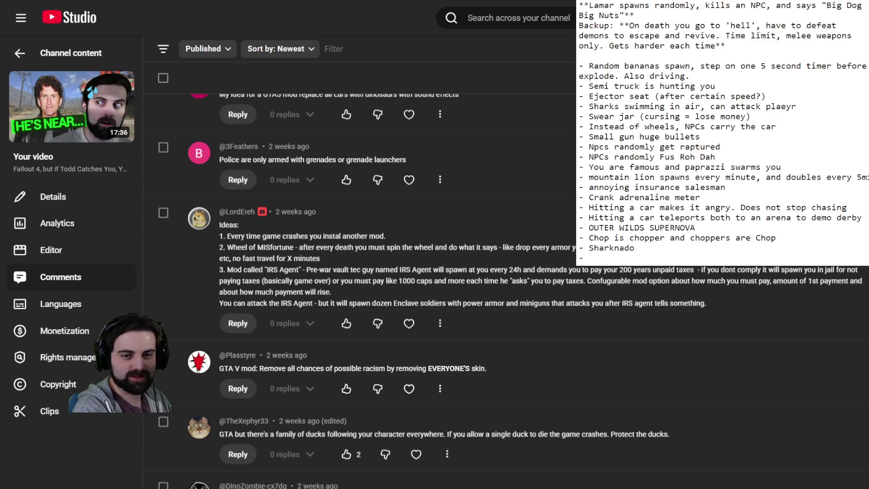
- Add 'KEEP FAMILY OF DUCKS SAFE', start a new dash bullet, and scroll to the GTA mod ideas list
type("KEEP ")
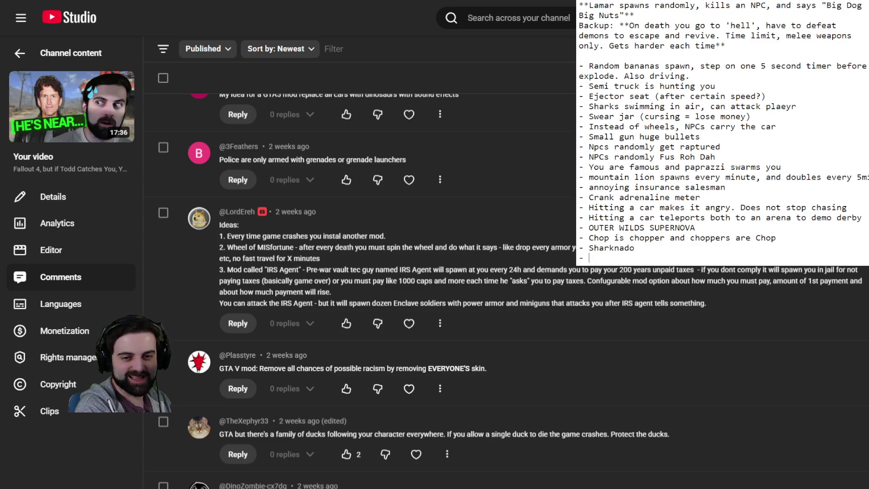
type("FAMILY OF ")
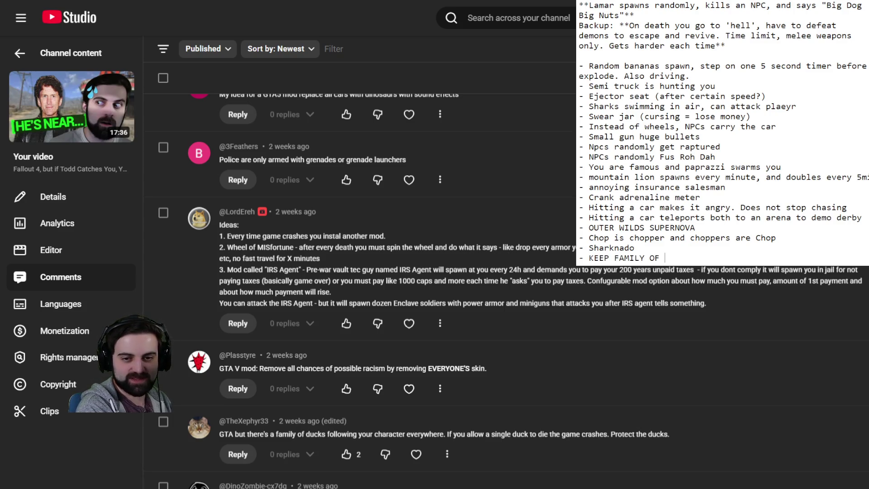
type("DUCKS SAFE")
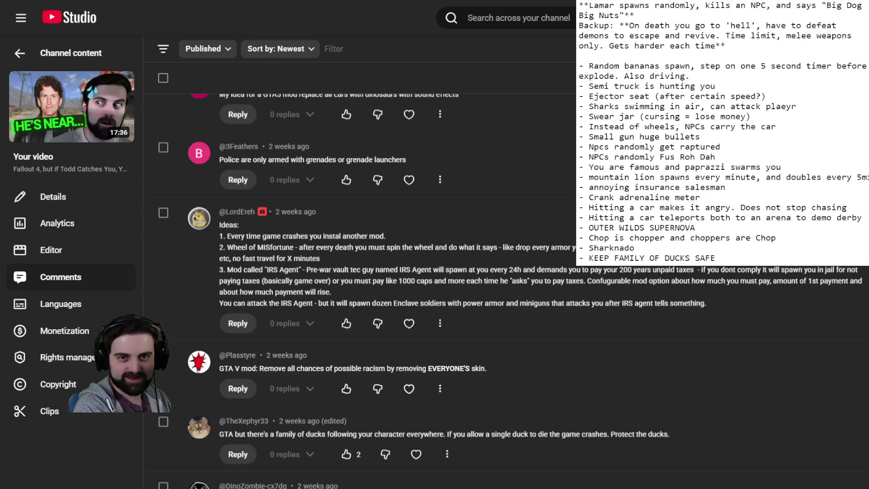
key("Return")
type("-")
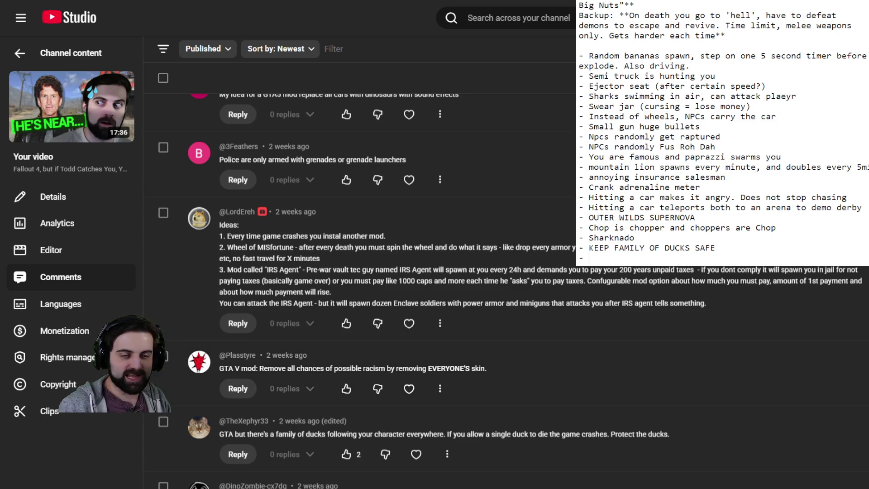
scroll(378, 359, "down", 8)
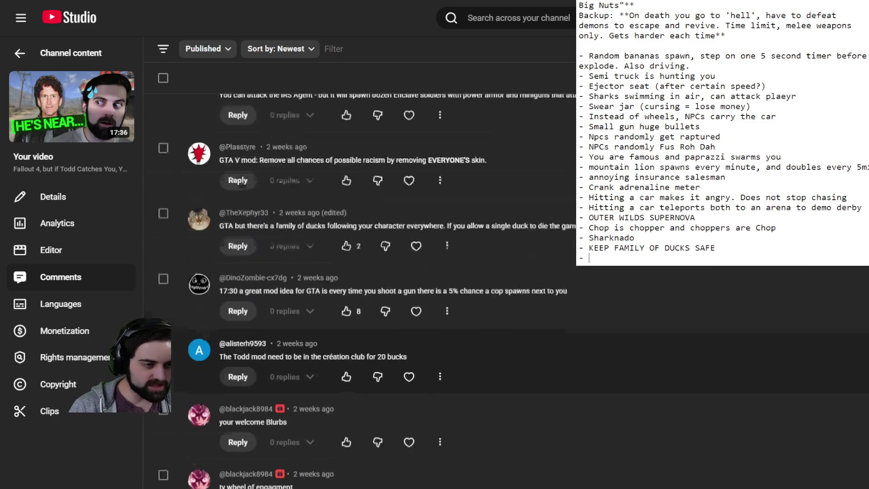
scroll(378, 358, "down", 2)
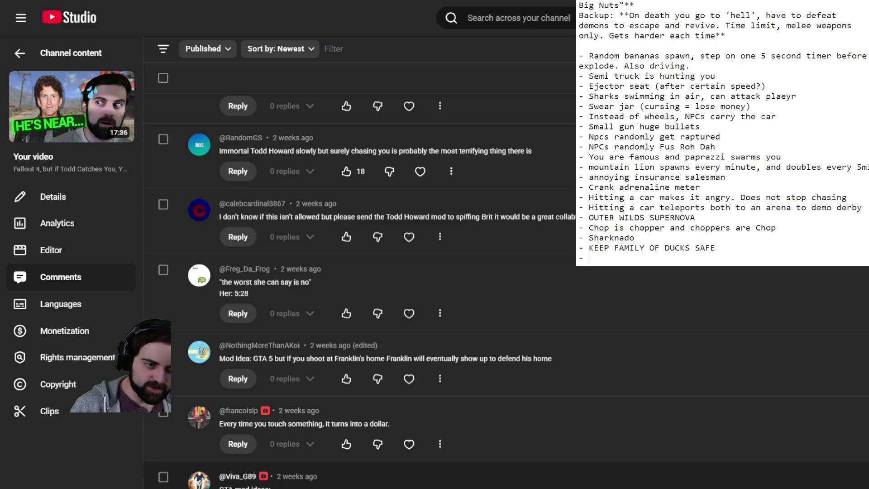
scroll(362, 271, "down", 2)
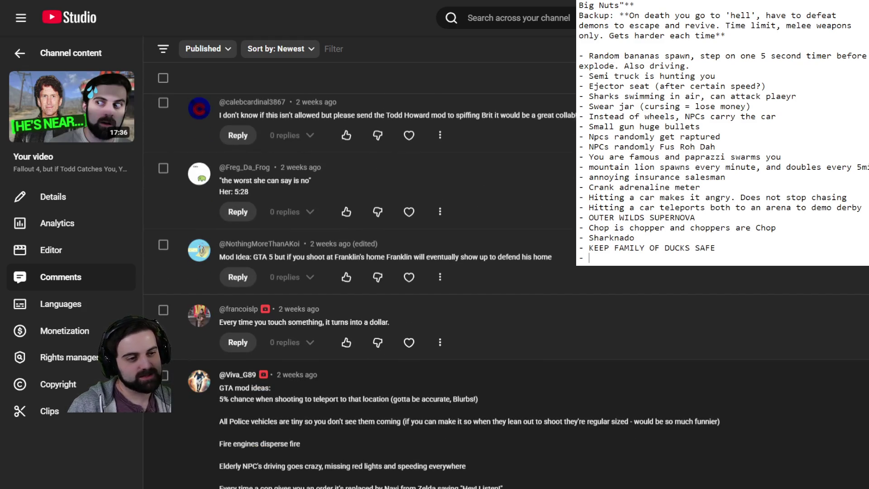
scroll(362, 290, "down", 1)
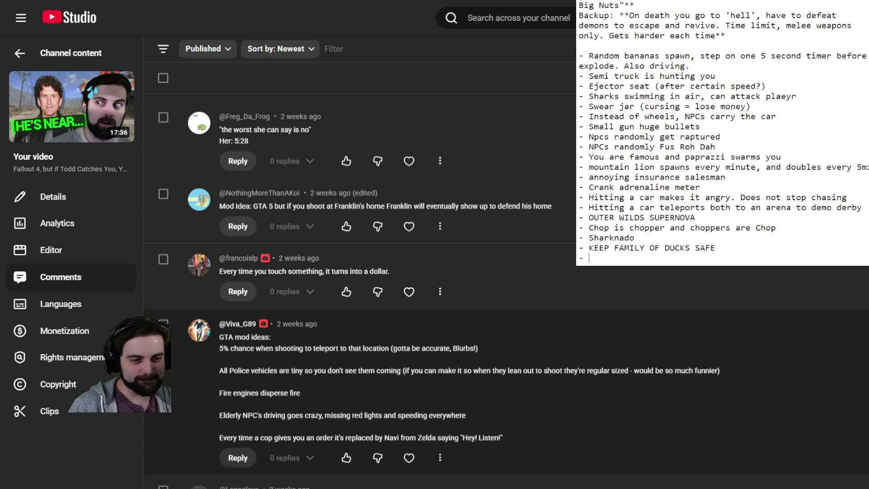
- Type 'Tiny police cars' on the last bullet of the Notepad ideas list
type("Tiny police cars")
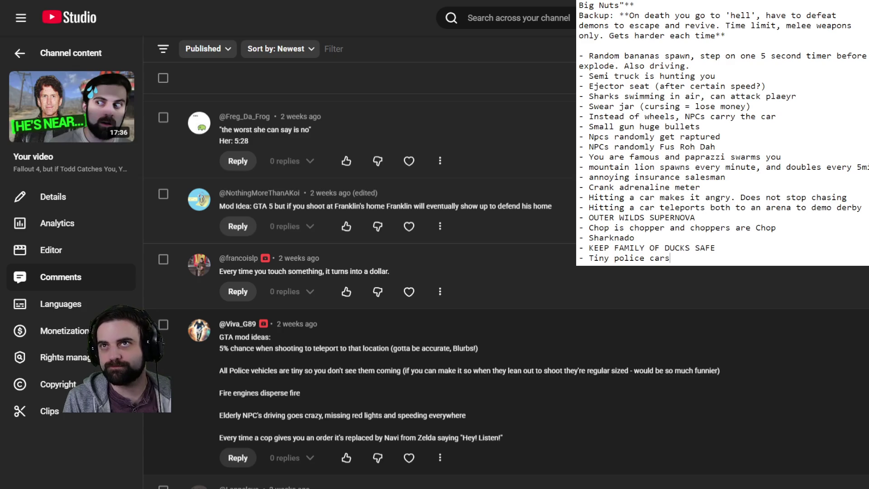
scroll(453, 290, "down", 5)
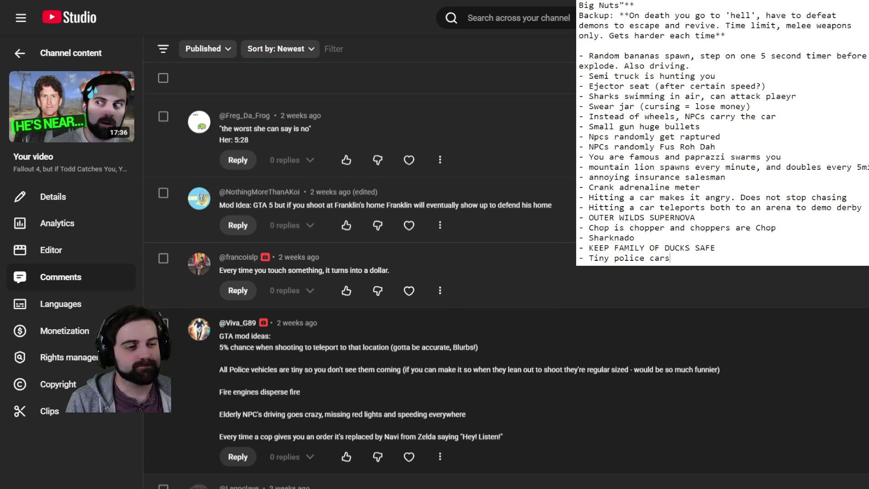
- Scroll through the later comments toward the GTA mod ideas list and Mysterious Stranger idea
scroll(453, 272, "up", 3)
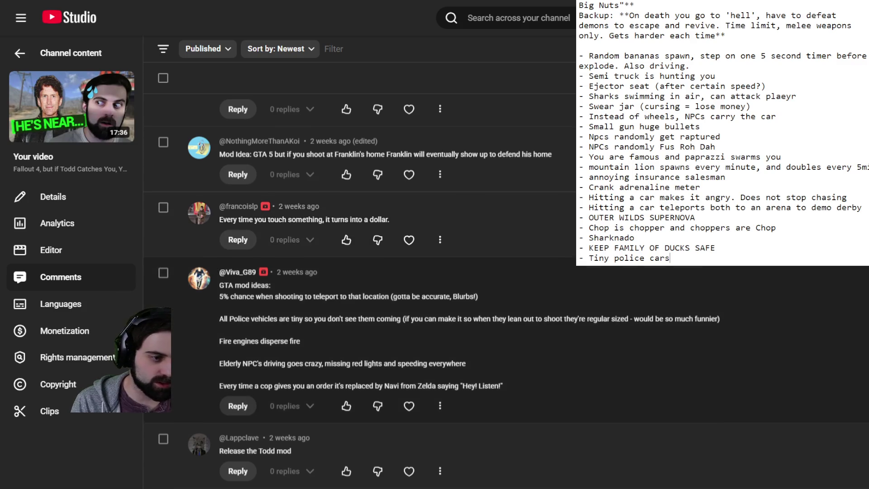
scroll(360, 253, "down", 3)
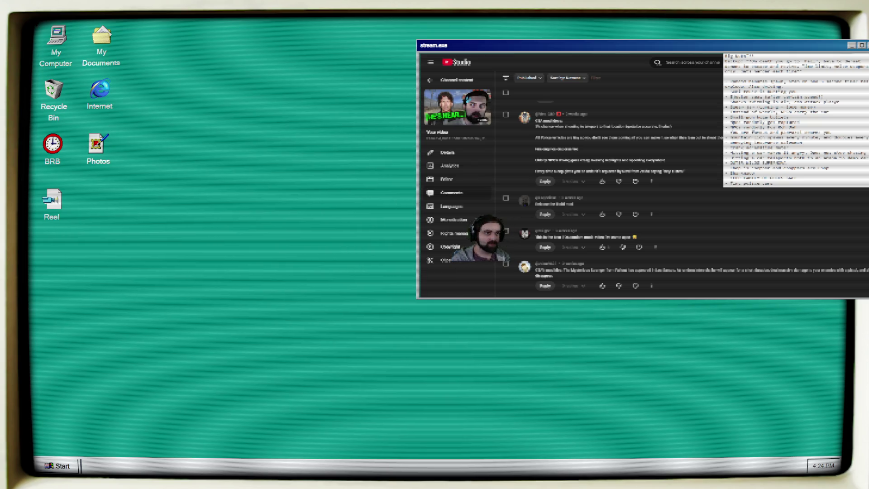
- Play the 1:44 Reel outro clip to its island-coastline ending, then close the player window
double_click(62, 202)
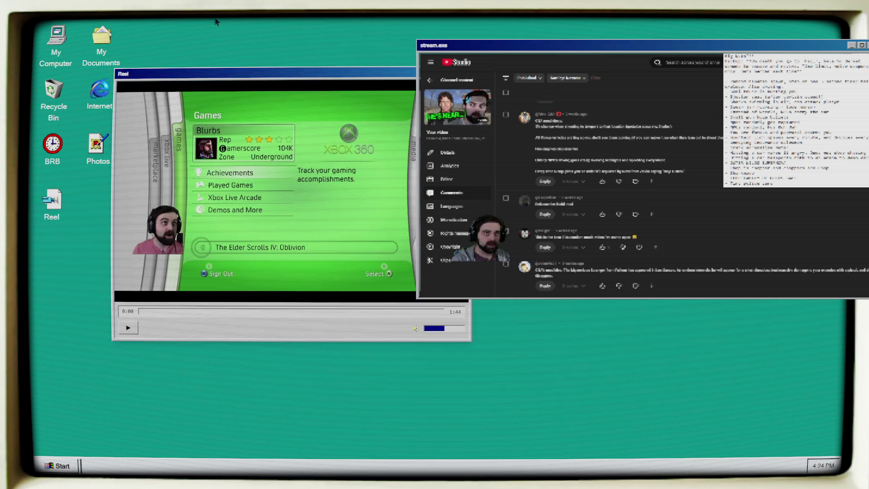
left_click(128, 328)
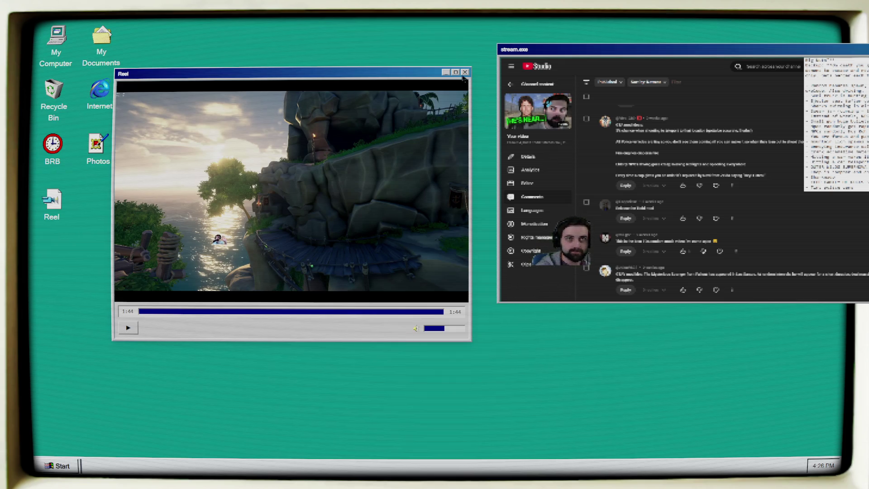
left_click(464, 74)
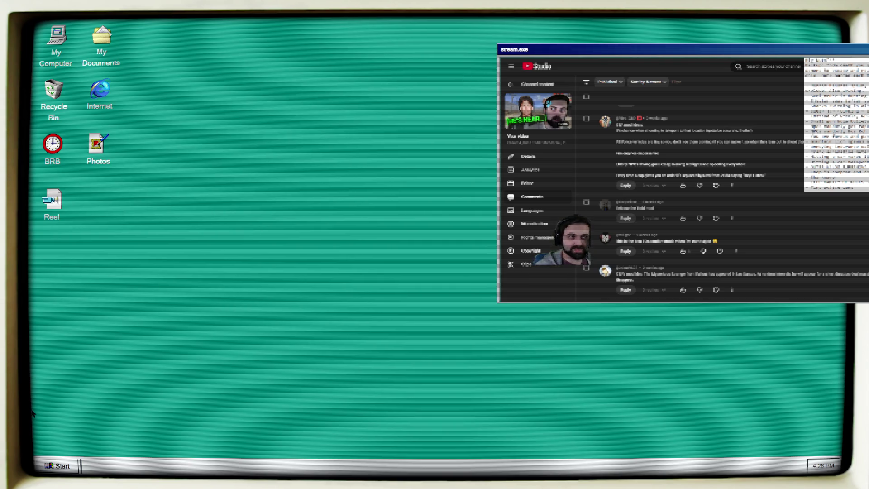